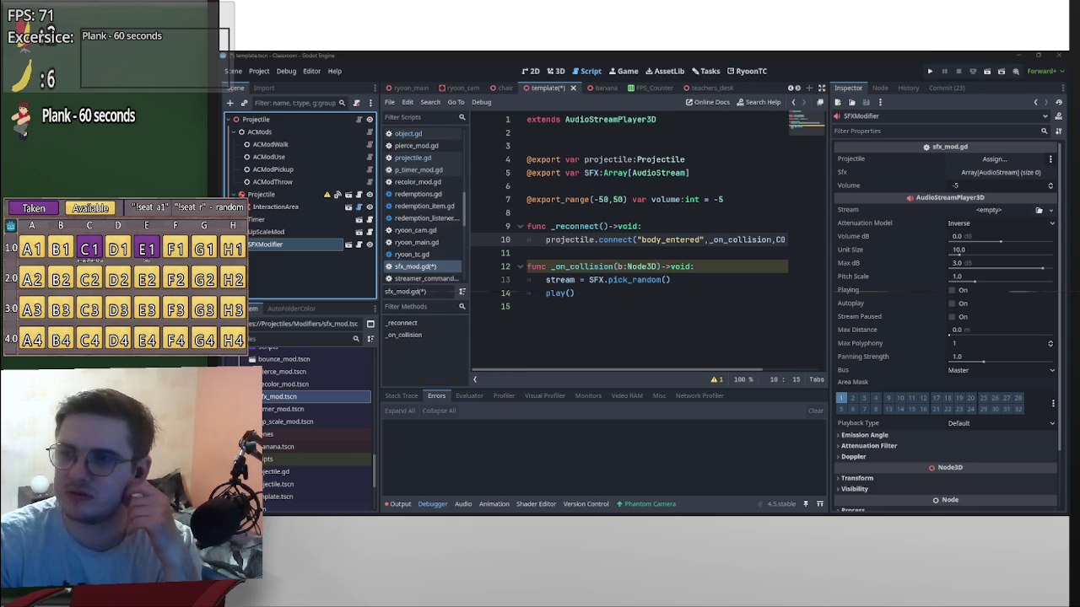
Make line 12 of sfx_mod.gd read '-> void:', select the b:Node3D parameter, then select the Projectile node.
{"action": "key", "text": "alt+Tab"}
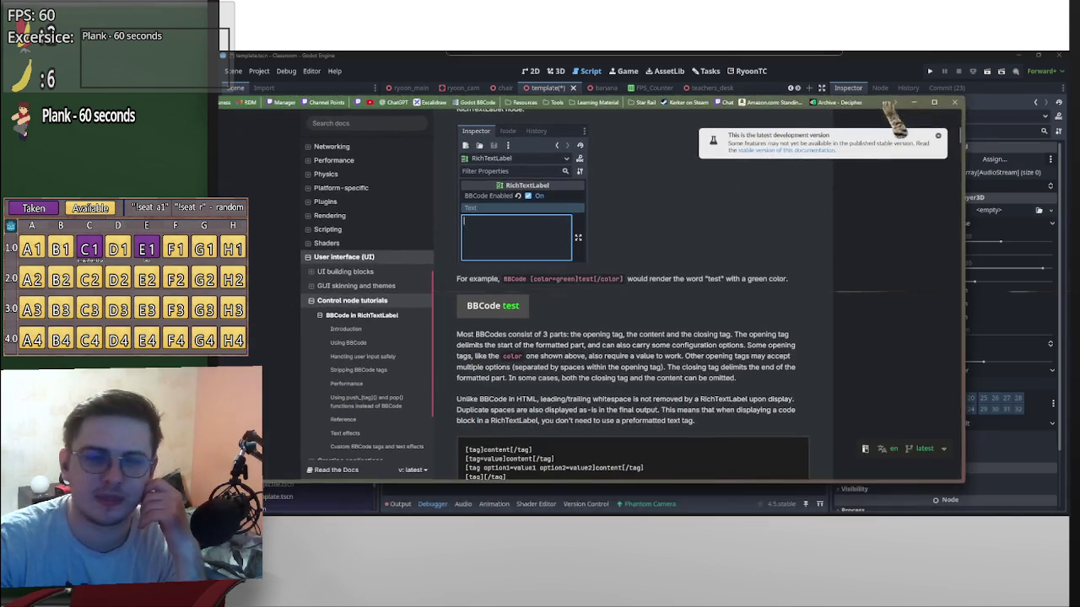
{"action": "key", "text": "alt+Tab"}
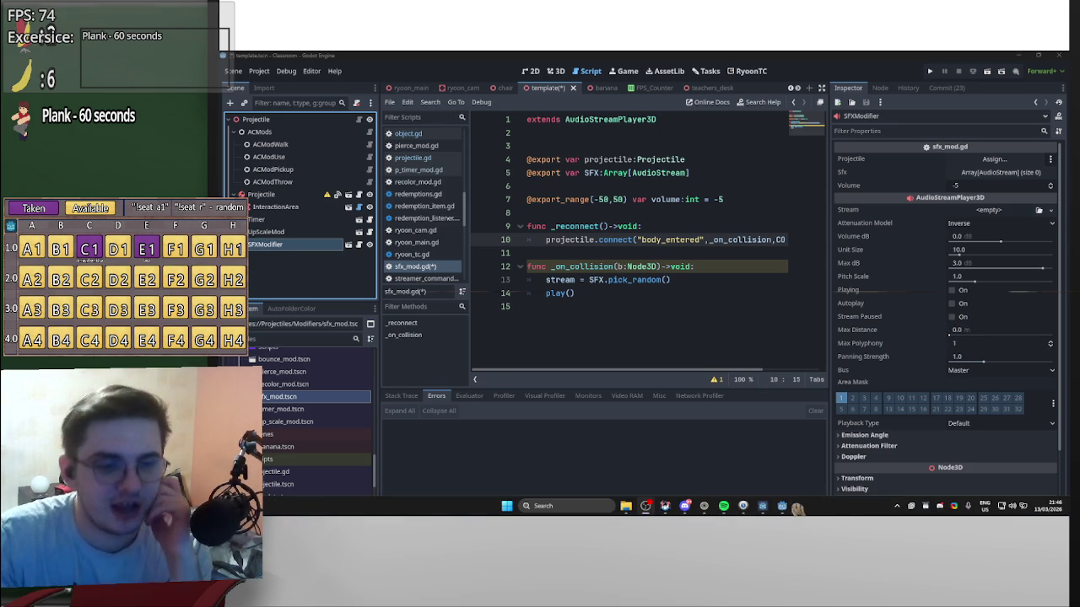
{"action": "mouse_move", "coordinate": [786, 507]}
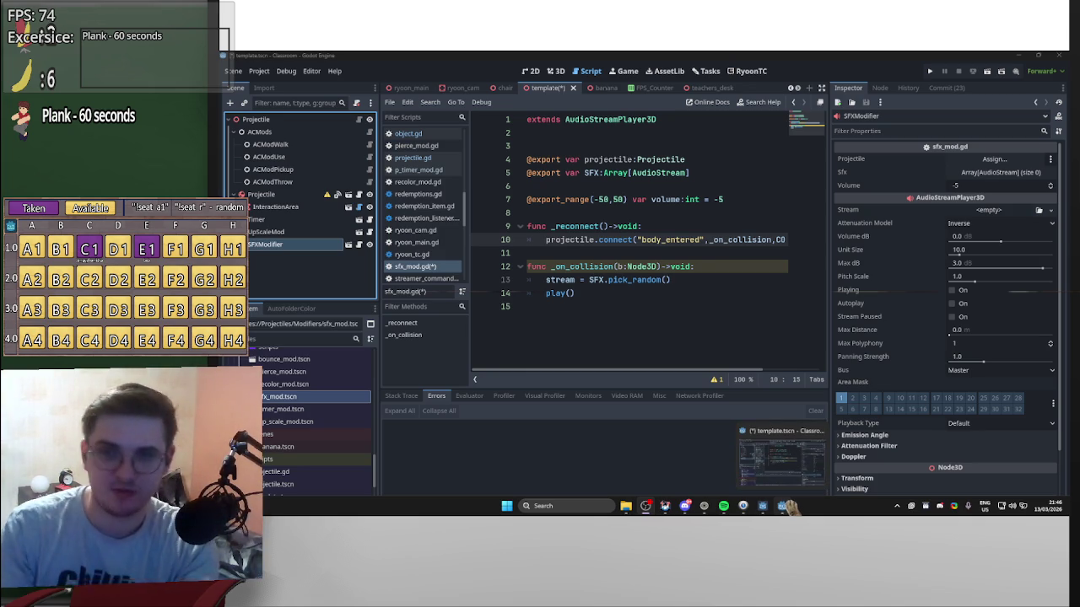
{"action": "left_click", "coordinate": [628, 256]}
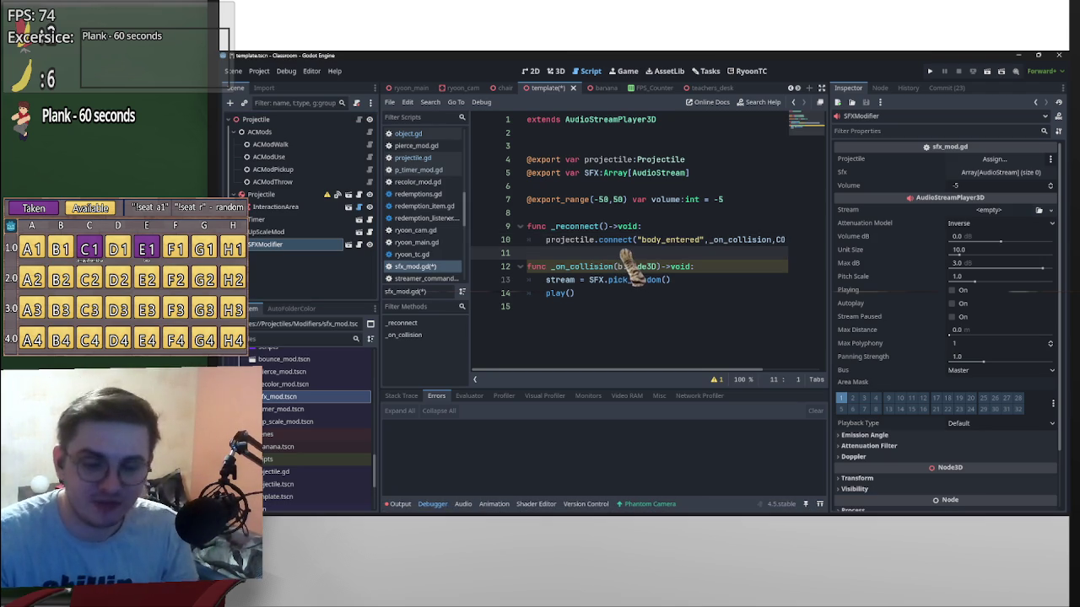
{"action": "mouse_move", "coordinate": [654, 181]}
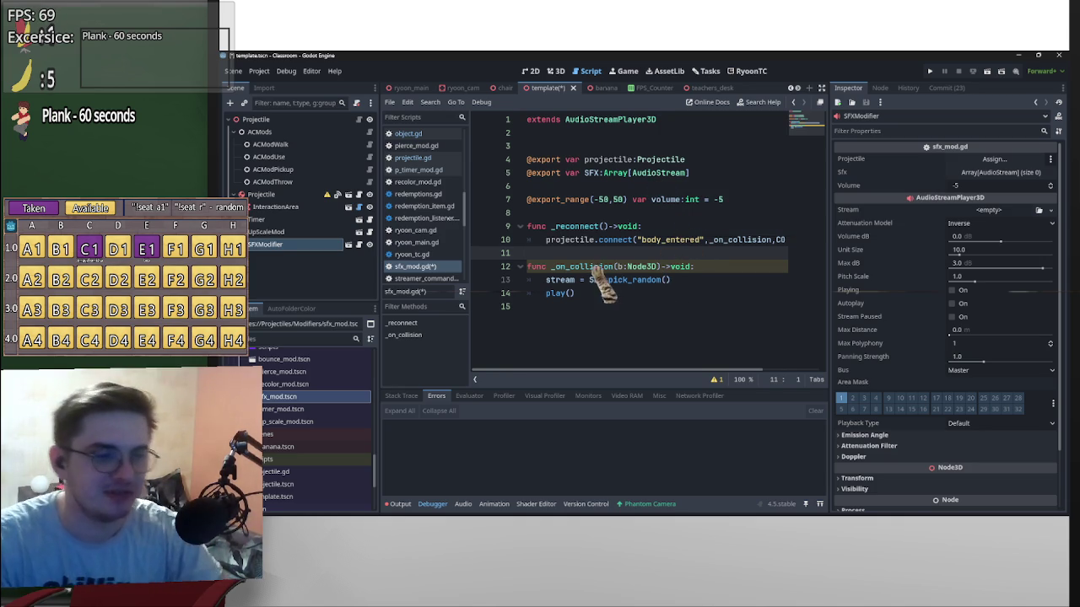
{"action": "left_click", "coordinate": [663, 267]}
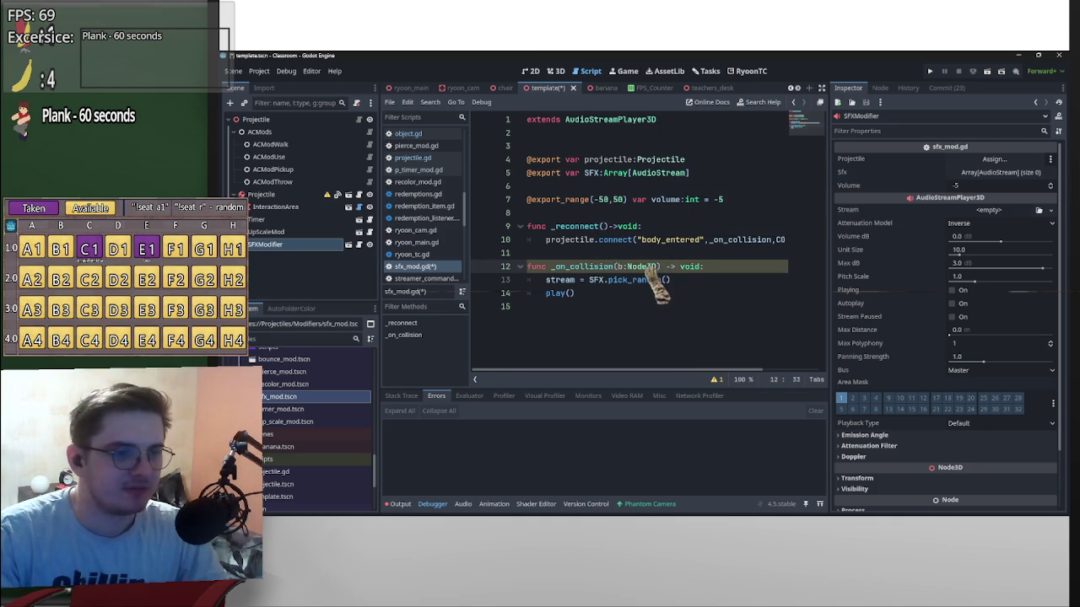
{"action": "left_click_drag", "start_coordinate": [659, 266], "coordinate": [615, 267]}
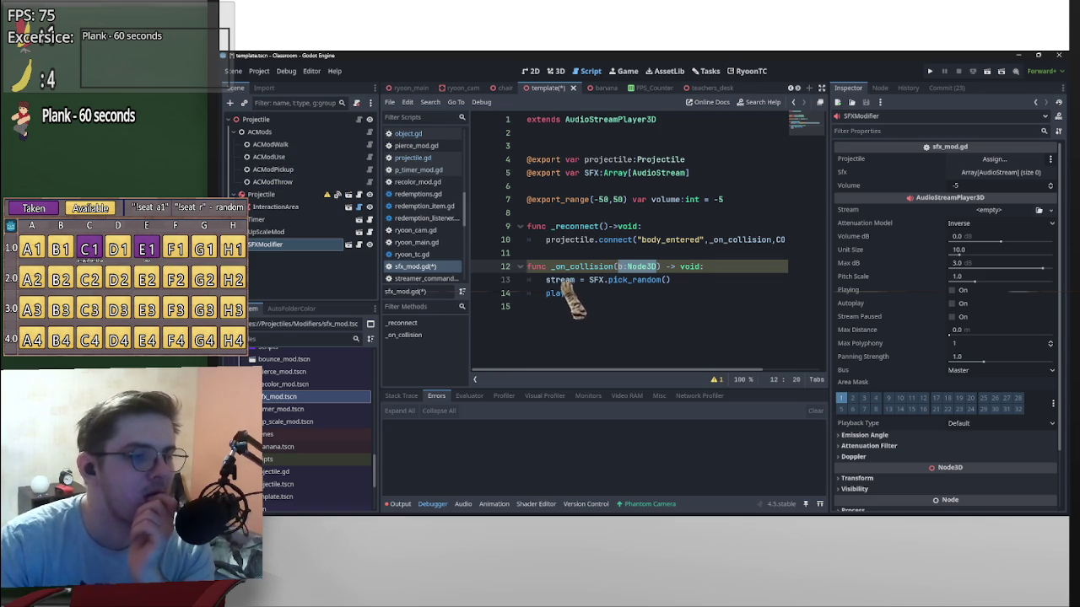
{"action": "left_click", "coordinate": [262, 194]}
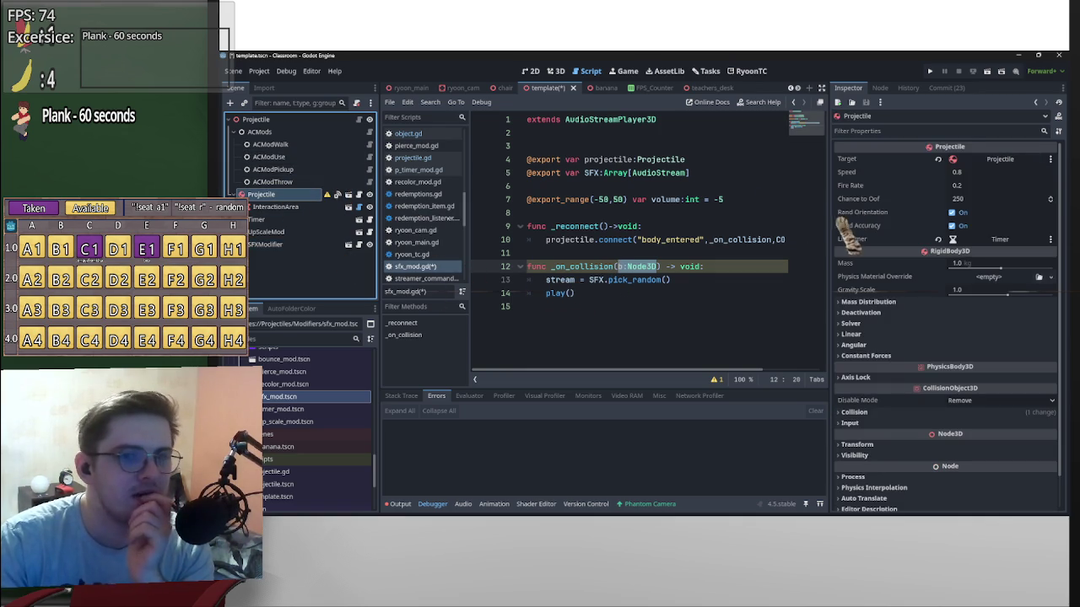
Open the Node dock's Signals list for Projectile and review its existing connections.
{"action": "left_click", "coordinate": [882, 87]}
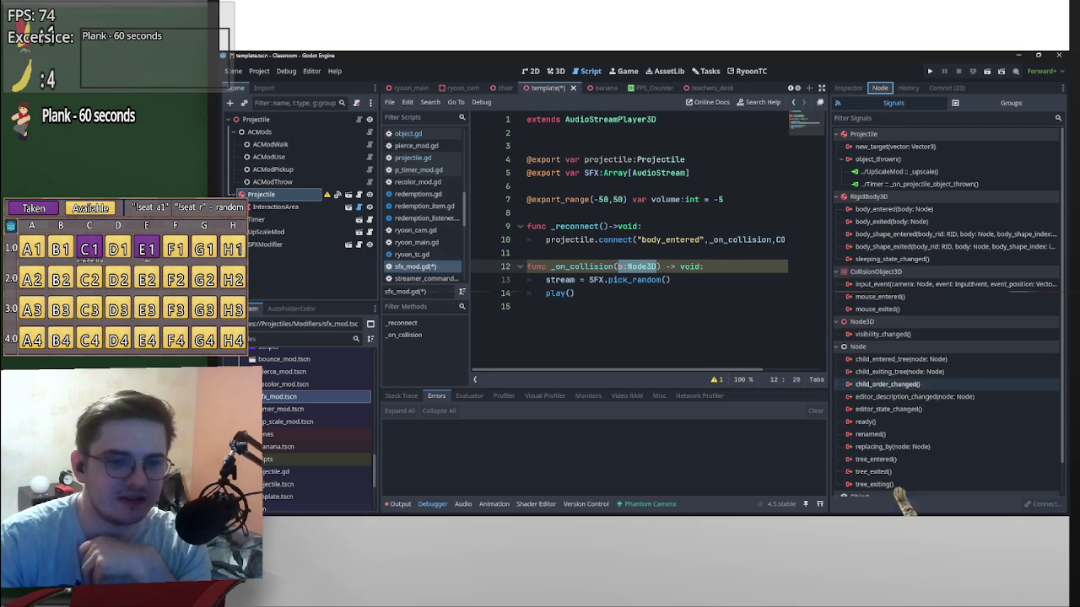
{"action": "mouse_move", "coordinate": [676, 513]}
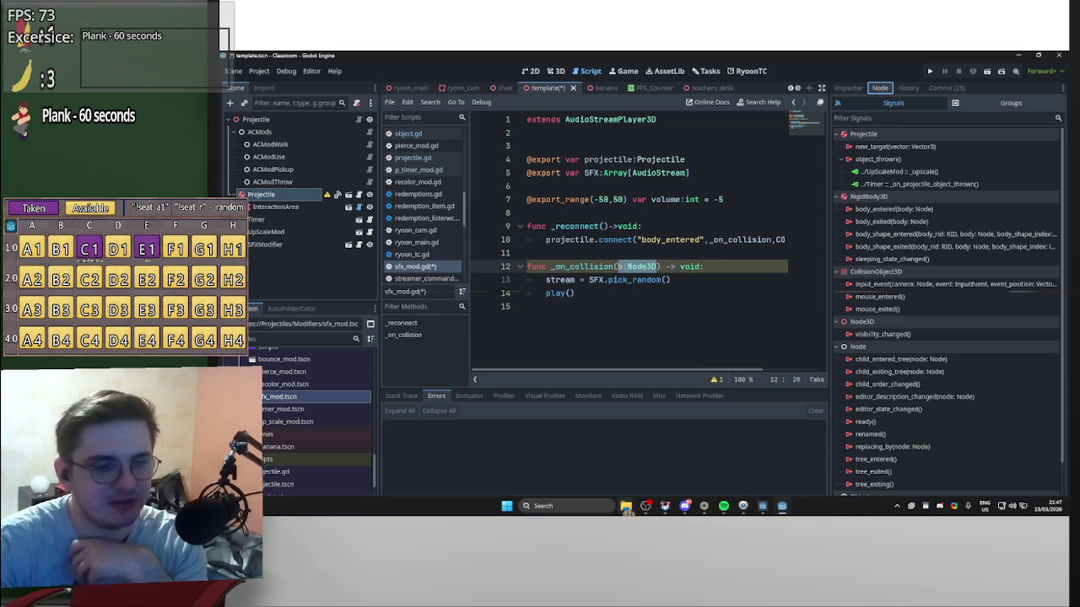
{"action": "mouse_move", "coordinate": [629, 507]}
{"action": "mouse_move", "coordinate": [646, 487]}
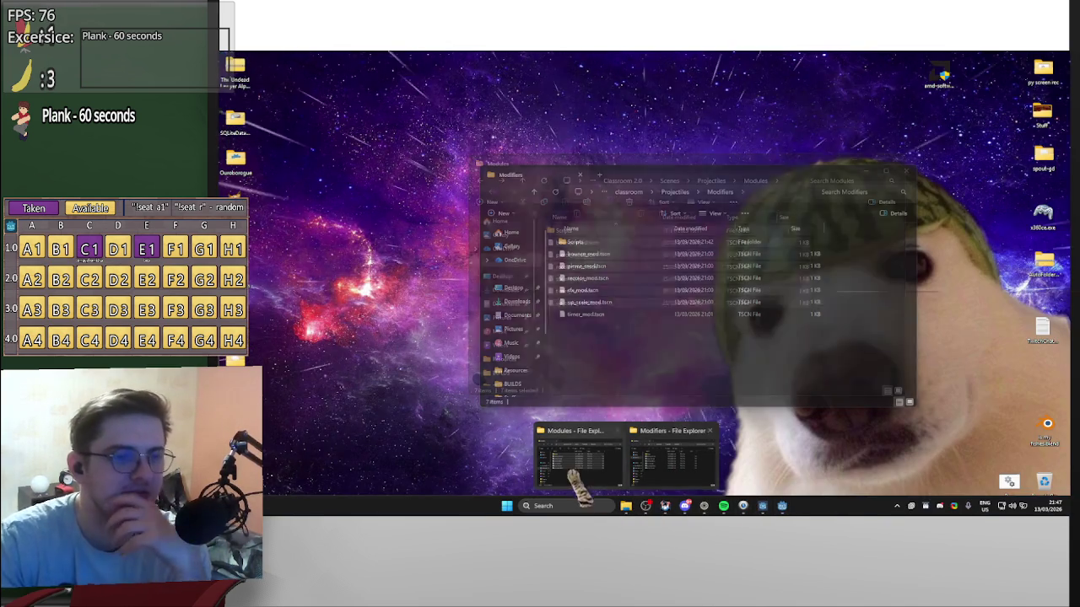
Open template.tscn from the Projectiles folder as plain text in VS Code.
{"action": "left_click", "coordinate": [665, 471]}
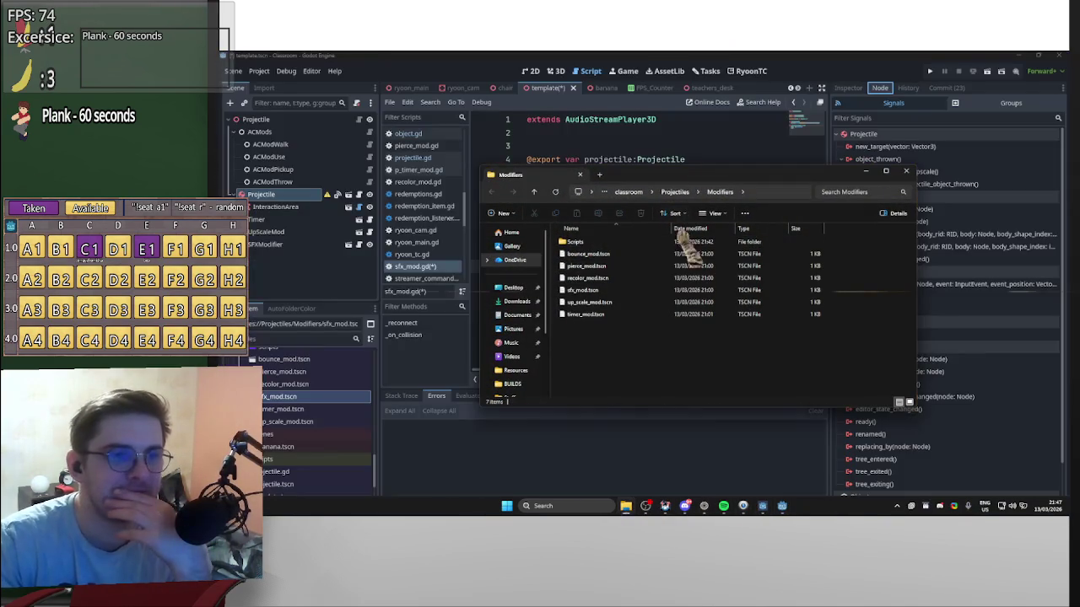
{"action": "left_click", "coordinate": [534, 191]}
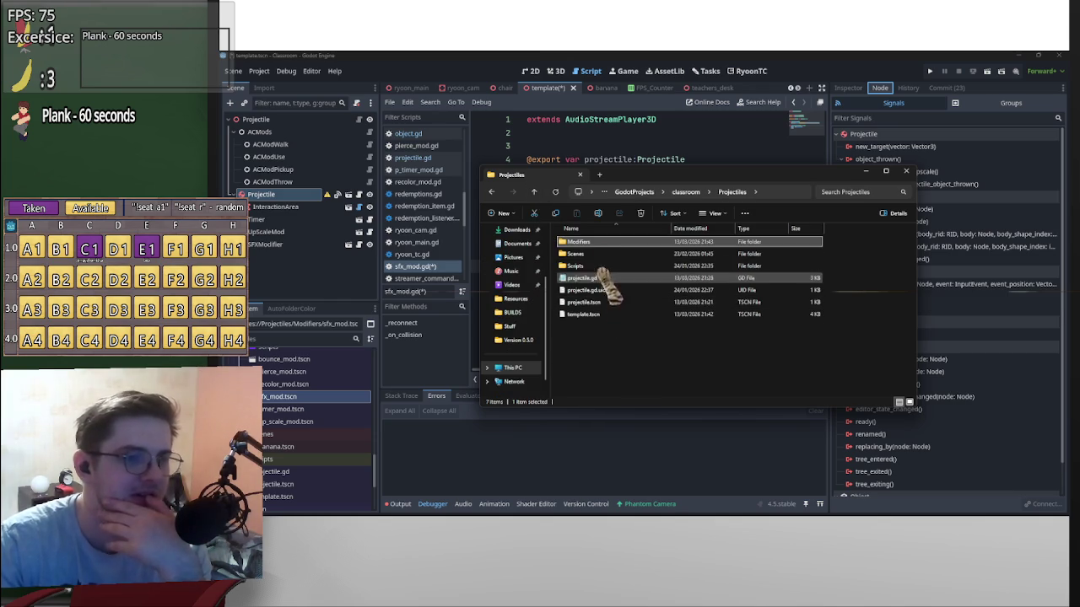
{"action": "left_click", "coordinate": [601, 314]}
{"action": "double_click", "coordinate": [604, 316]}
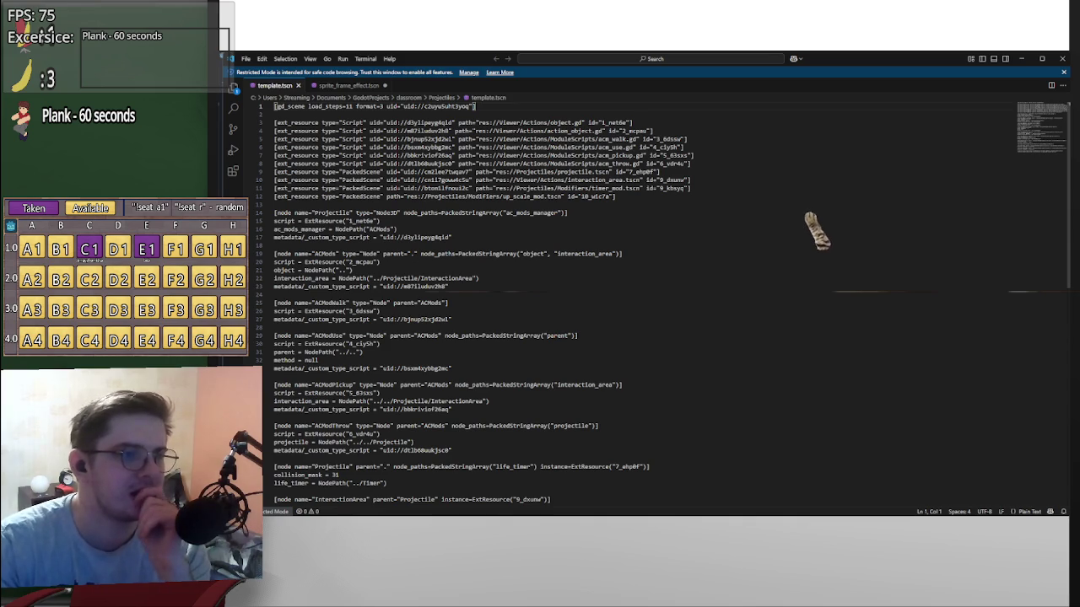
Scroll through template.tscn's node definitions and signal connections, then switch back to Godot.
{"action": "scroll", "coordinate": [843, 240], "scroll_direction": "down", "scroll_amount": 5}
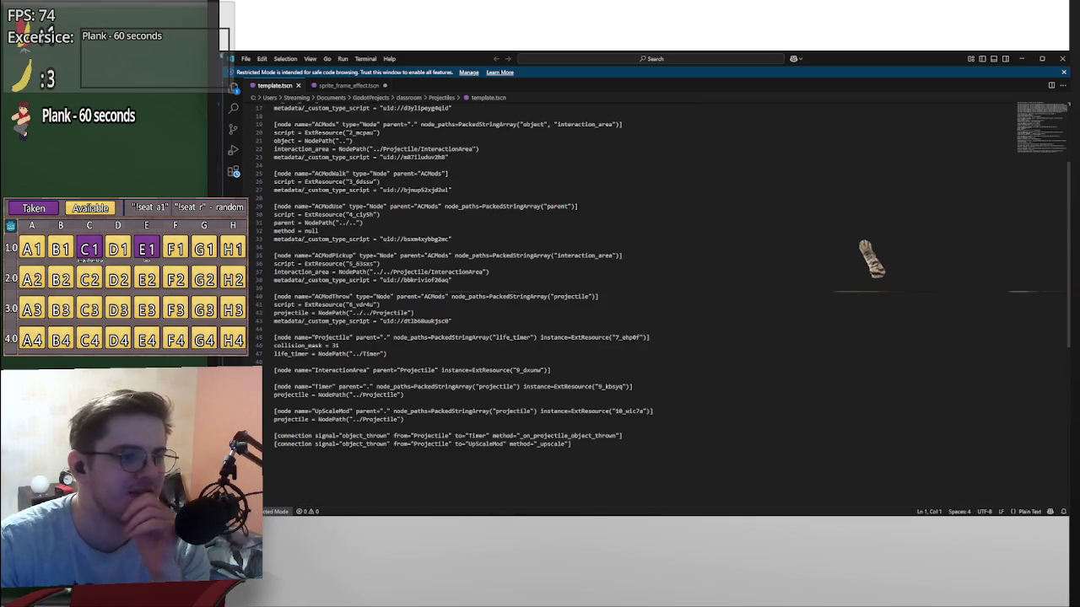
{"action": "scroll", "coordinate": [663, 304], "scroll_direction": "up", "scroll_amount": 5}
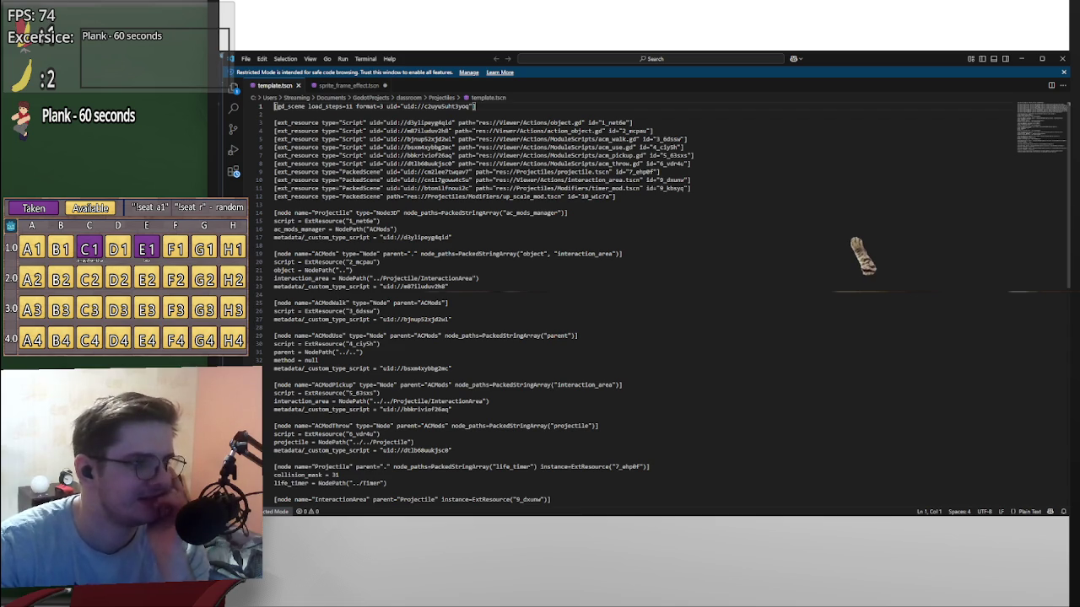
{"action": "scroll", "coordinate": [860, 257], "scroll_direction": "down", "scroll_amount": 5}
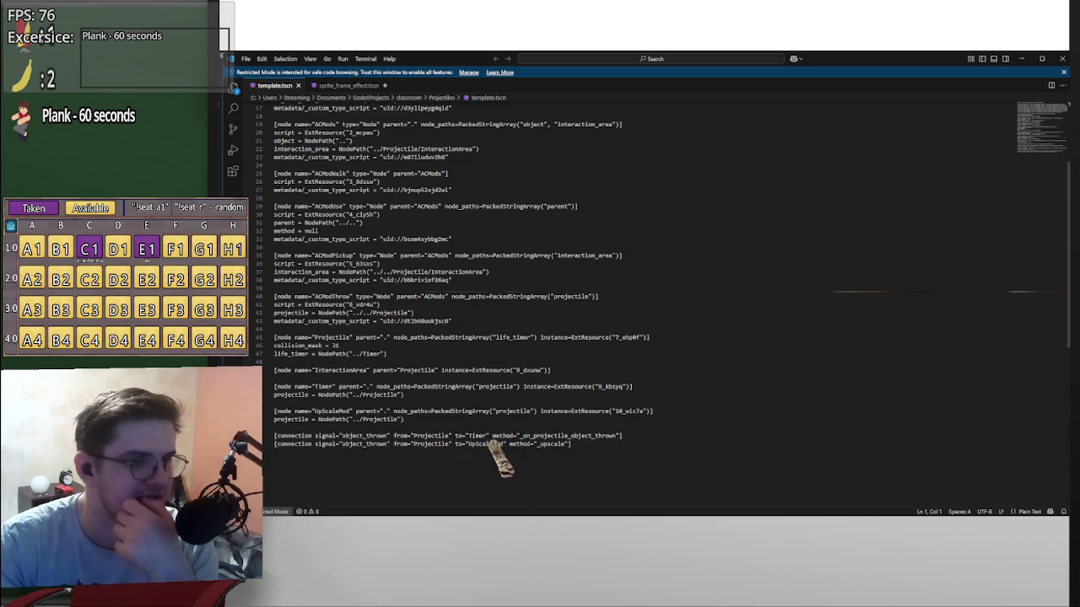
{"action": "scroll", "coordinate": [506, 452], "scroll_direction": "up", "scroll_amount": 5}
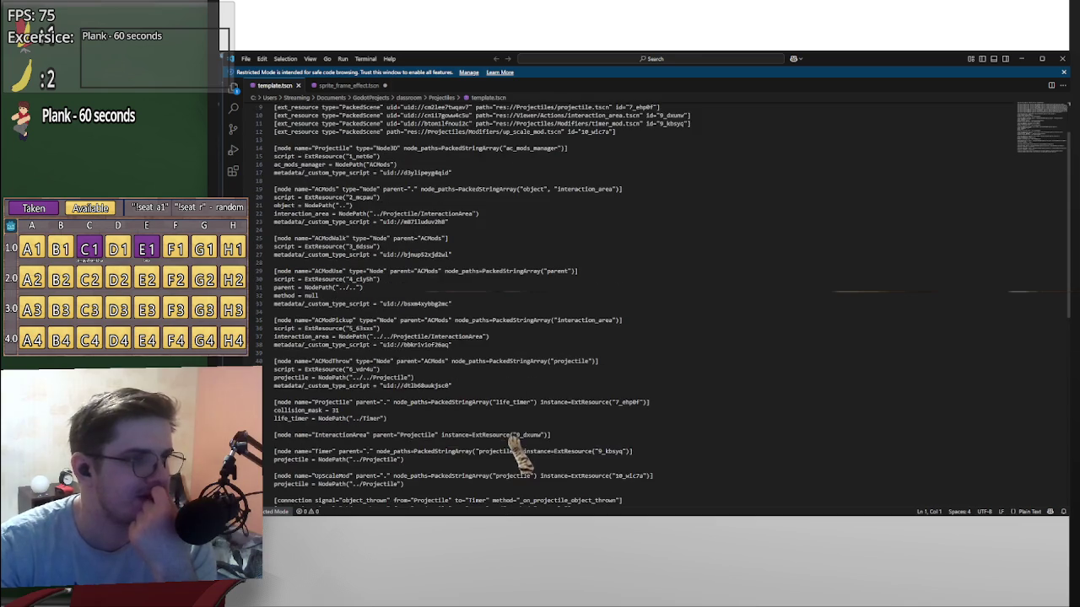
{"action": "scroll", "coordinate": [519, 451], "scroll_direction": "down", "scroll_amount": 3}
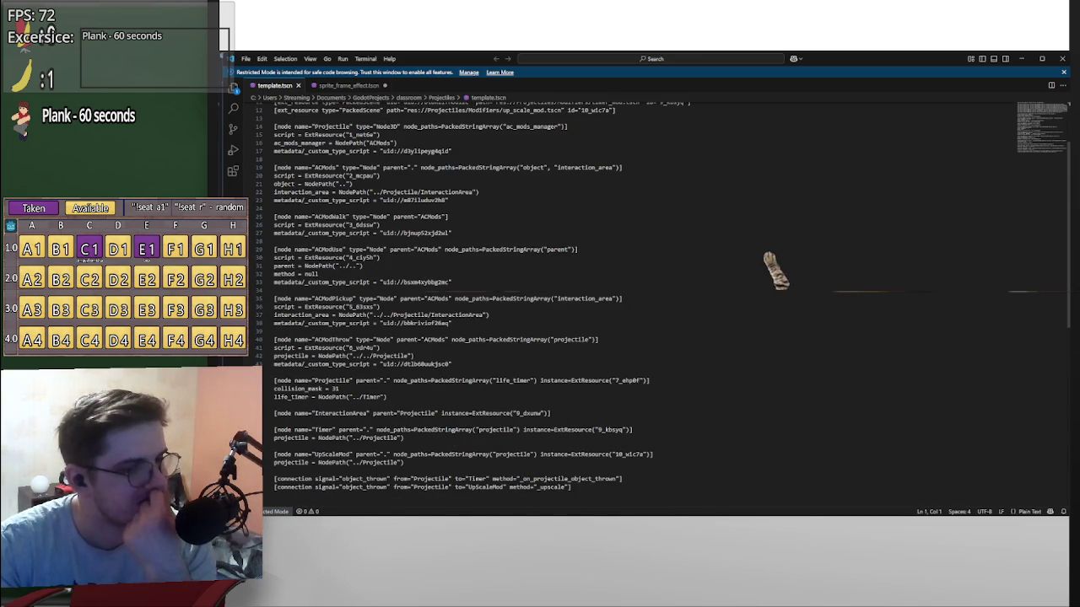
{"action": "mouse_move", "coordinate": [874, 67]}
{"action": "left_mouse_down"}
{"action": "mouse_move", "coordinate": [885, 419]}
{"action": "mouse_move", "coordinate": [919, 446]}
{"action": "mouse_move", "coordinate": [897, 361]}
{"action": "mouse_move", "coordinate": [897, 87]}
{"action": "left_mouse_up"}
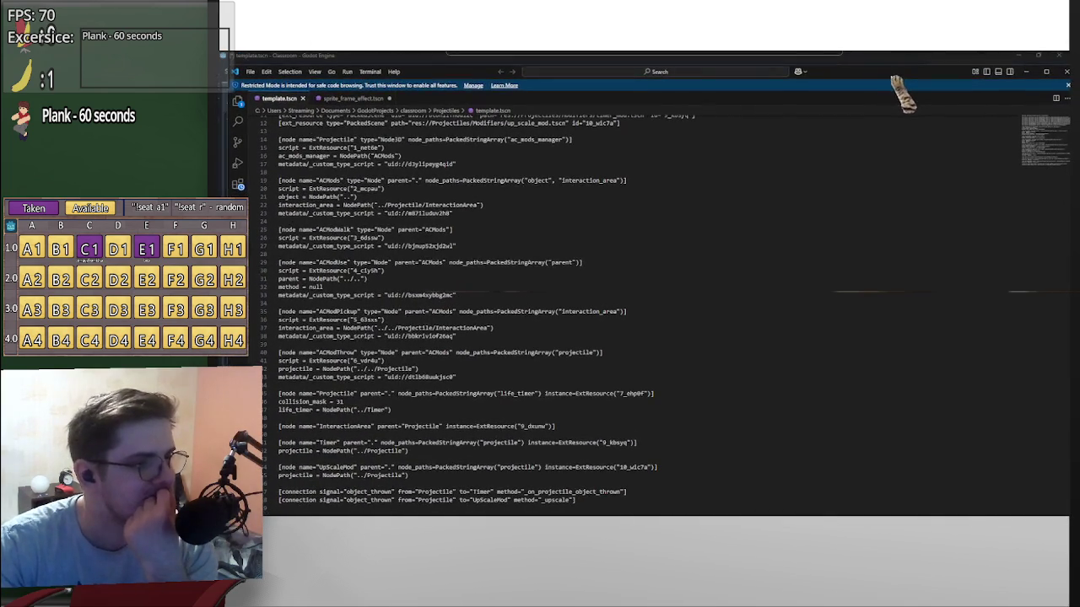
{"action": "scroll", "coordinate": [692, 314], "scroll_direction": "up", "scroll_amount": 2}
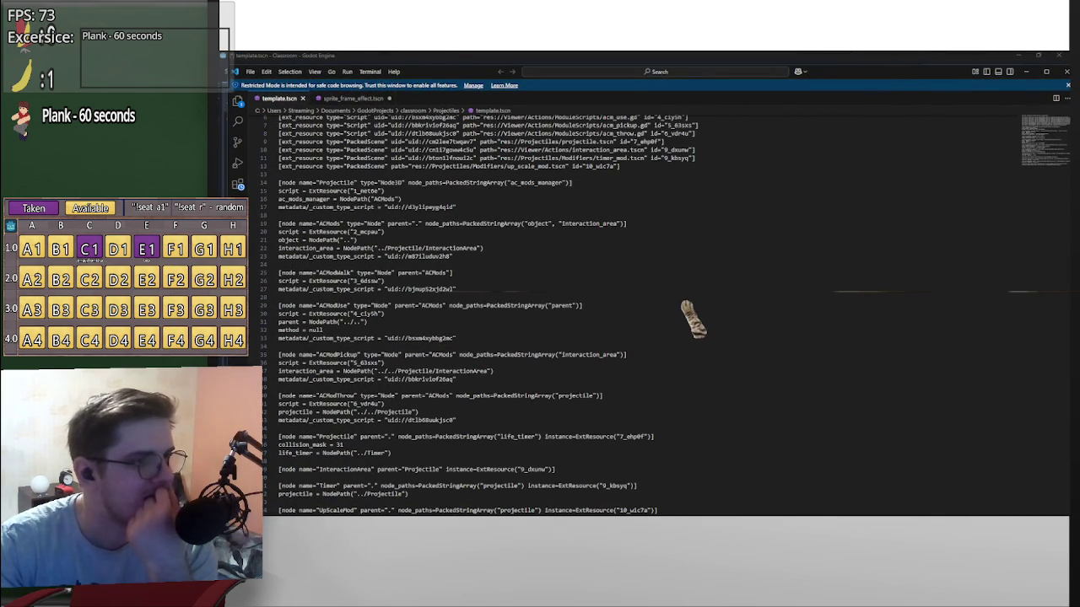
{"action": "scroll", "coordinate": [692, 314], "scroll_direction": "up", "scroll_amount": 2}
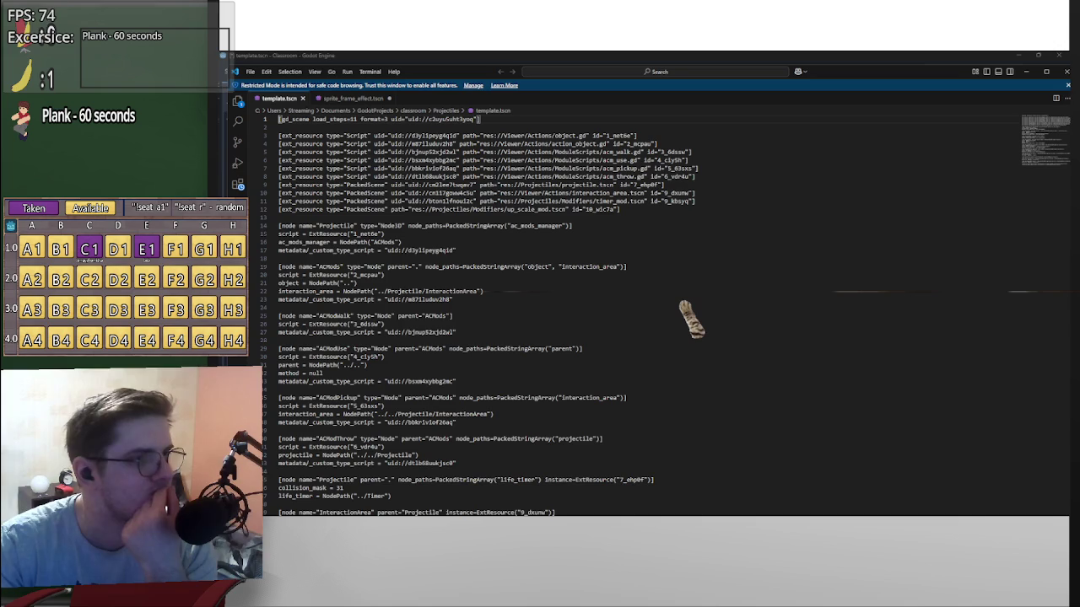
{"action": "scroll", "coordinate": [691, 314], "scroll_direction": "down", "scroll_amount": 5}
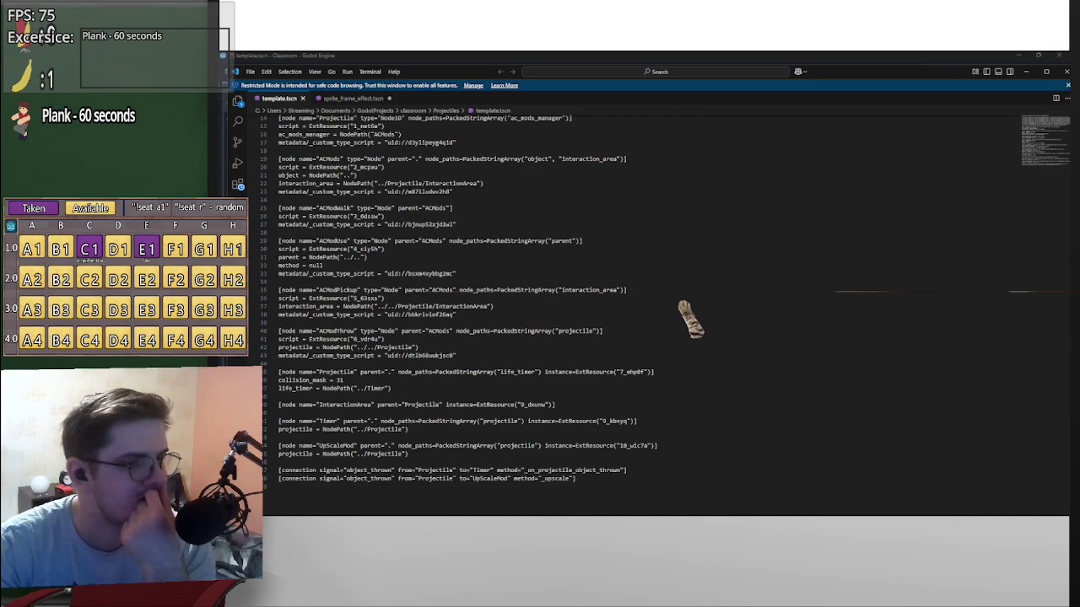
{"action": "scroll", "coordinate": [692, 314], "scroll_direction": "up", "scroll_amount": 3}
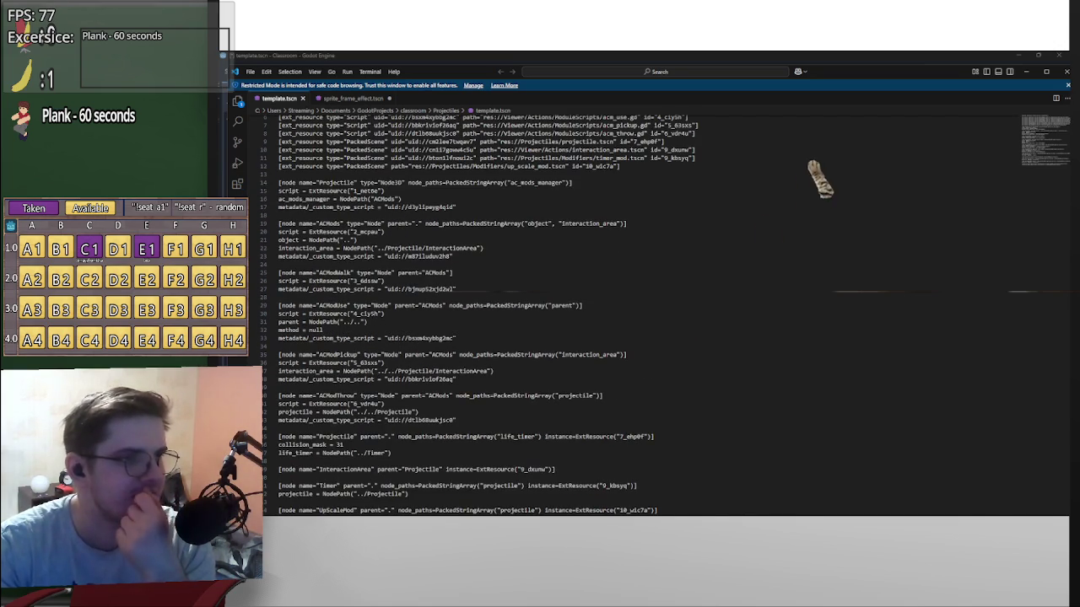
{"action": "key", "text": "alt+Tab"}
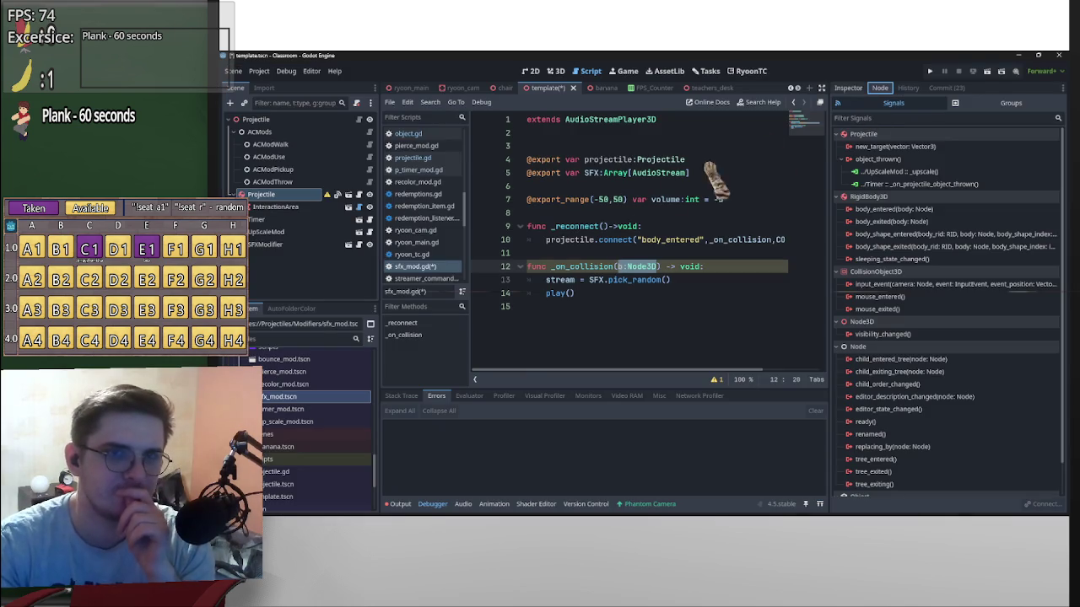
View projectile.gd as text from the Projectiles folder, then close it.
{"action": "mouse_move", "coordinate": [776, 508]}
{"action": "mouse_move", "coordinate": [638, 507]}
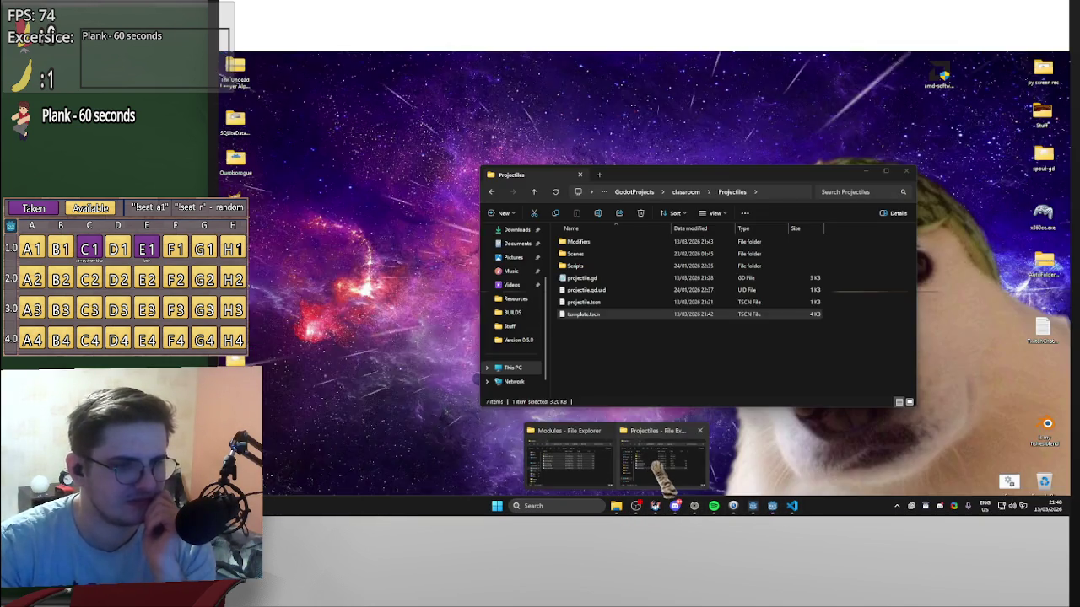
{"action": "left_click", "coordinate": [650, 418]}
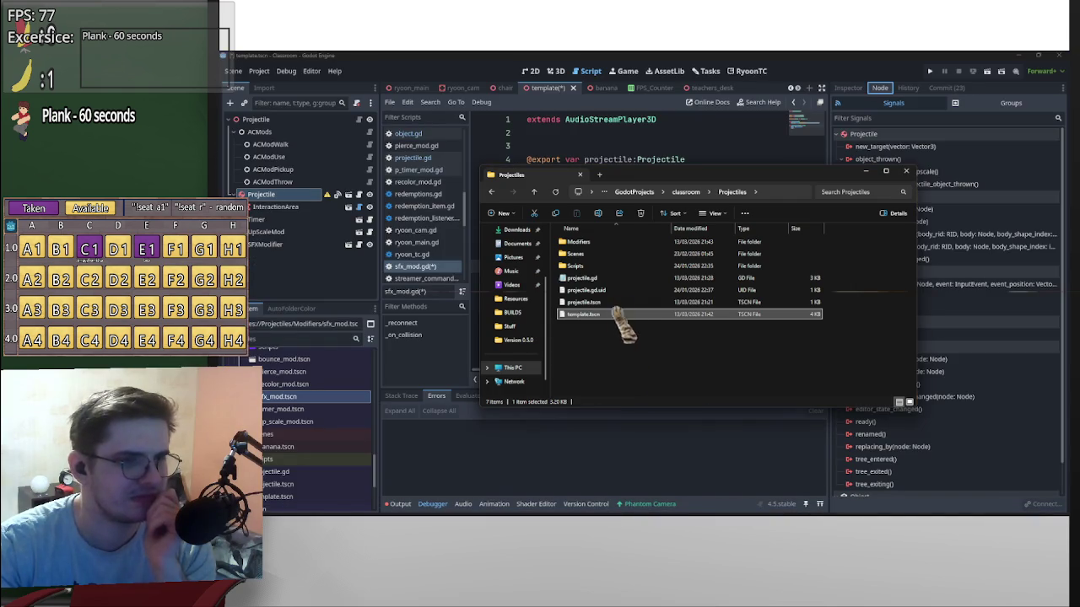
{"action": "left_click", "coordinate": [627, 280]}
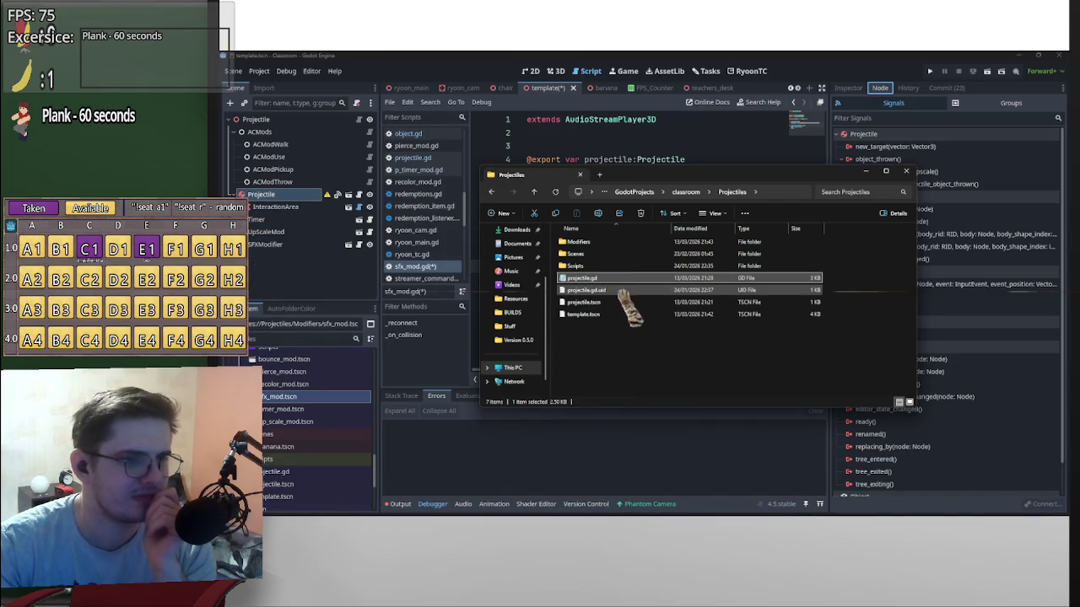
{"action": "double_click", "coordinate": [629, 283]}
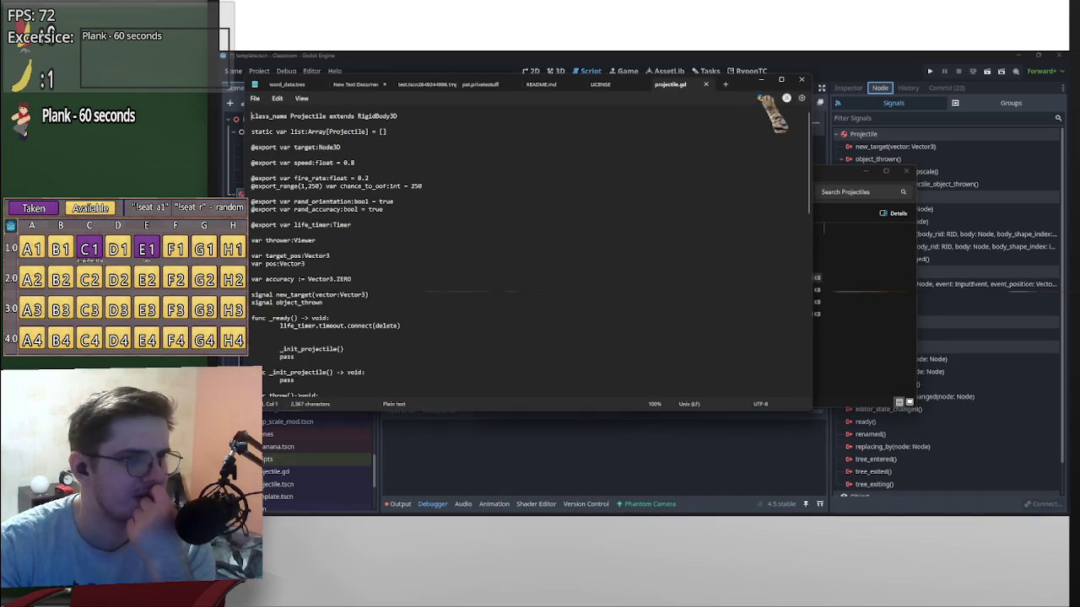
{"action": "left_click", "coordinate": [802, 79]}
View projectile.tscn as text, then close it and the Projectiles folder window.
{"action": "double_click", "coordinate": [611, 302]}
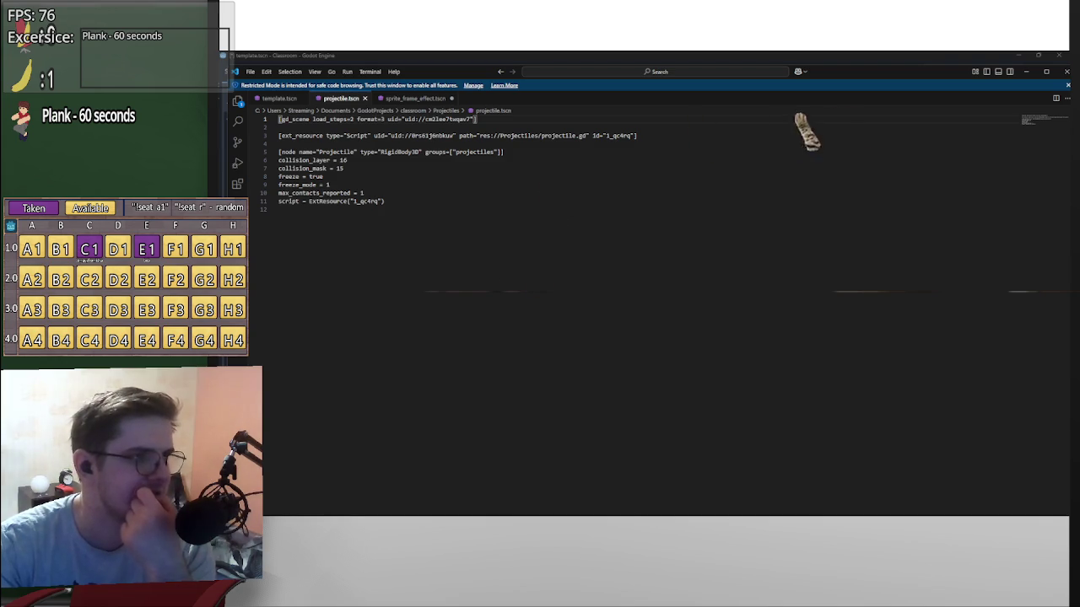
{"action": "key", "text": "alt+F4"}
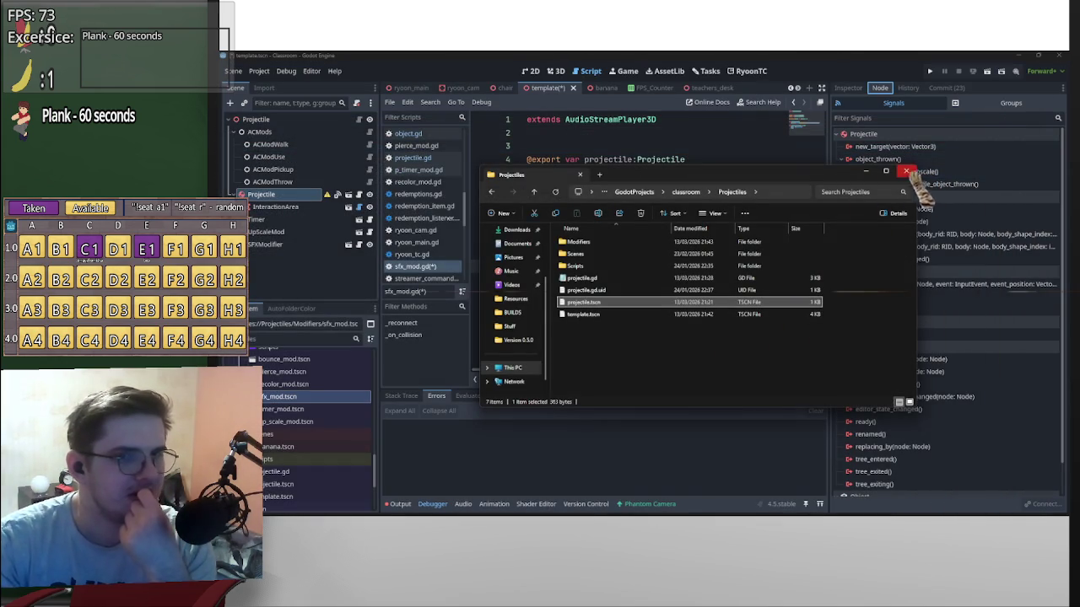
{"action": "left_click", "coordinate": [866, 172]}
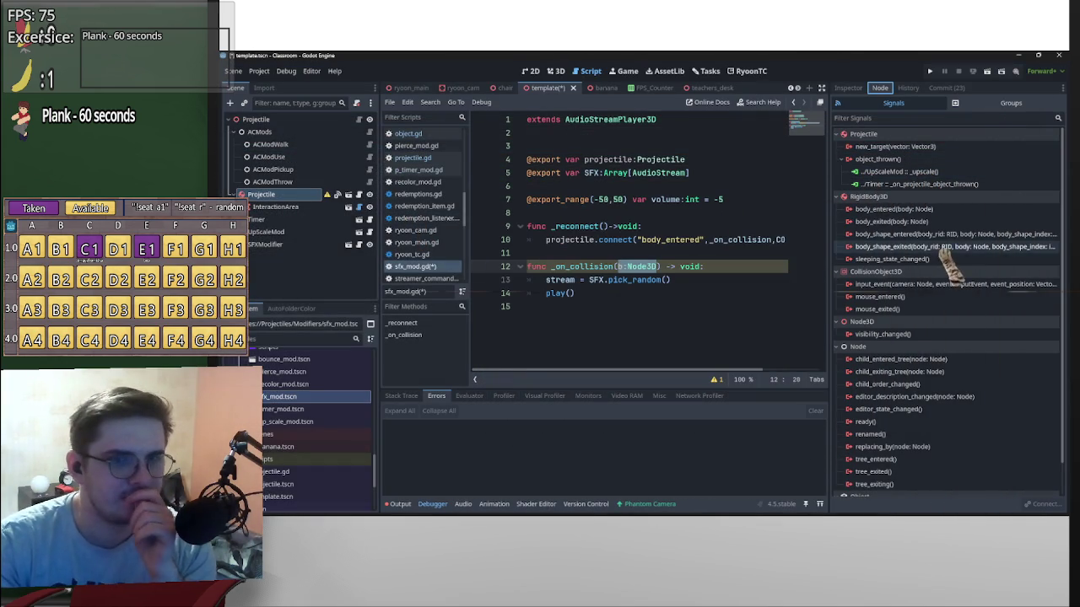
Scroll sideways through sfx_mod.gd, then switch the script editor to projectile.gd.
{"action": "mouse_move", "coordinate": [938, 211]}
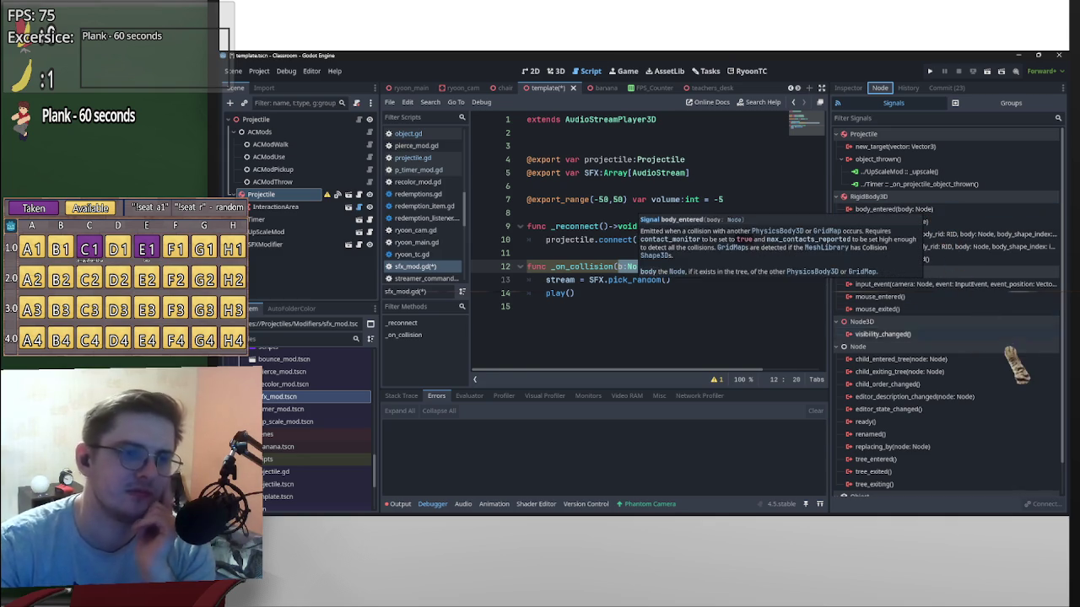
{"action": "mouse_move", "coordinate": [989, 337]}
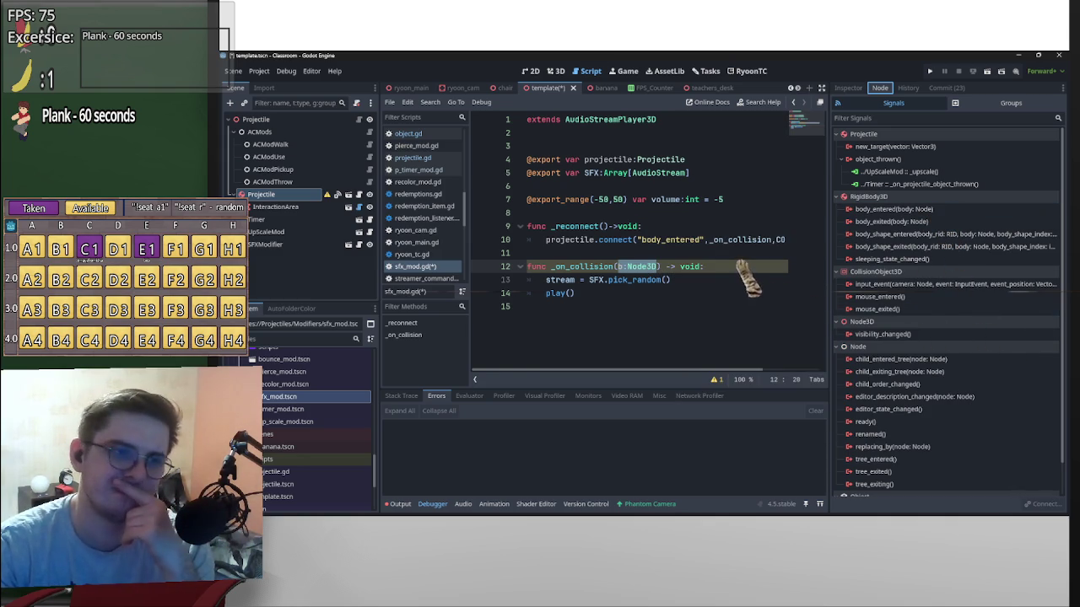
{"action": "scroll", "coordinate": [738, 388], "scroll_direction": "right", "scroll_amount": 3}
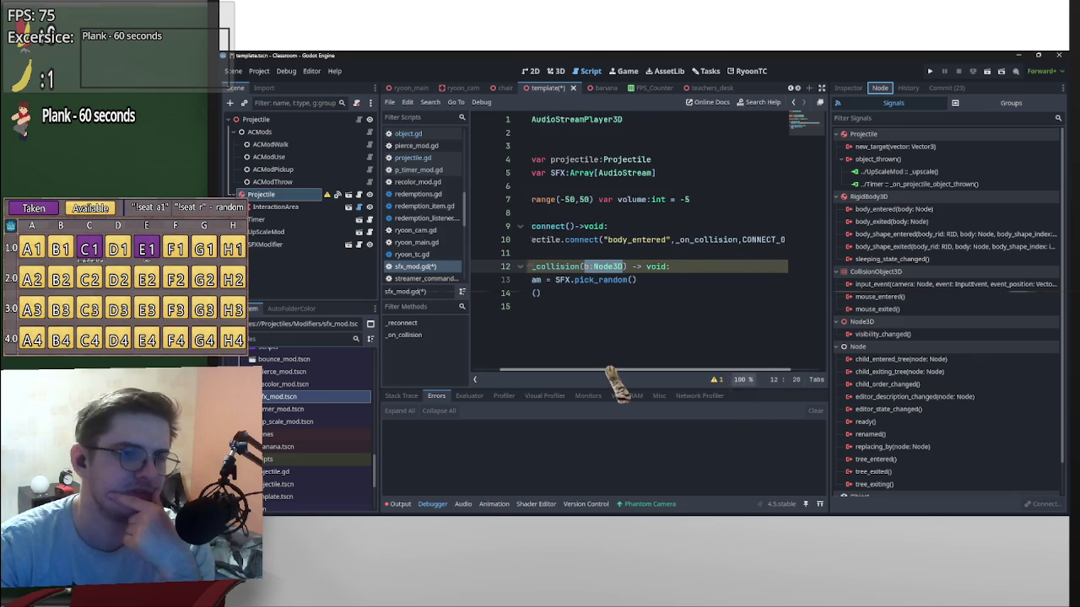
{"action": "scroll", "coordinate": [631, 386], "scroll_direction": "left", "scroll_amount": 3}
{"action": "scroll", "coordinate": [735, 381], "scroll_direction": "right", "scroll_amount": 3}
{"action": "scroll", "coordinate": [836, 373], "scroll_direction": "left", "scroll_amount": 3}
{"action": "scroll", "coordinate": [717, 371], "scroll_direction": "right", "scroll_amount": 3}
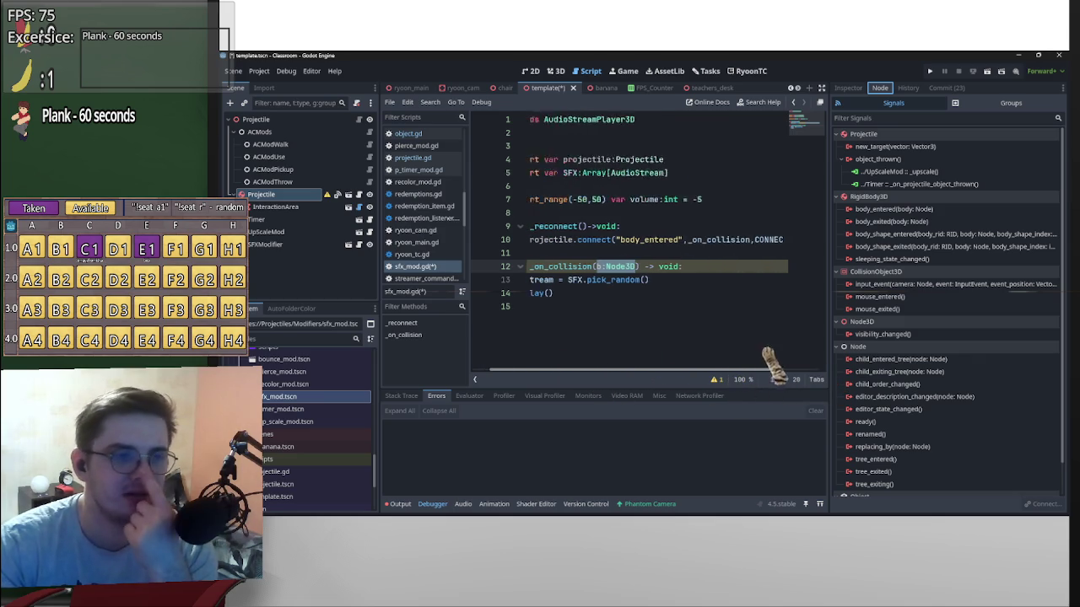
{"action": "scroll", "coordinate": [641, 379], "scroll_direction": "left", "scroll_amount": 3}
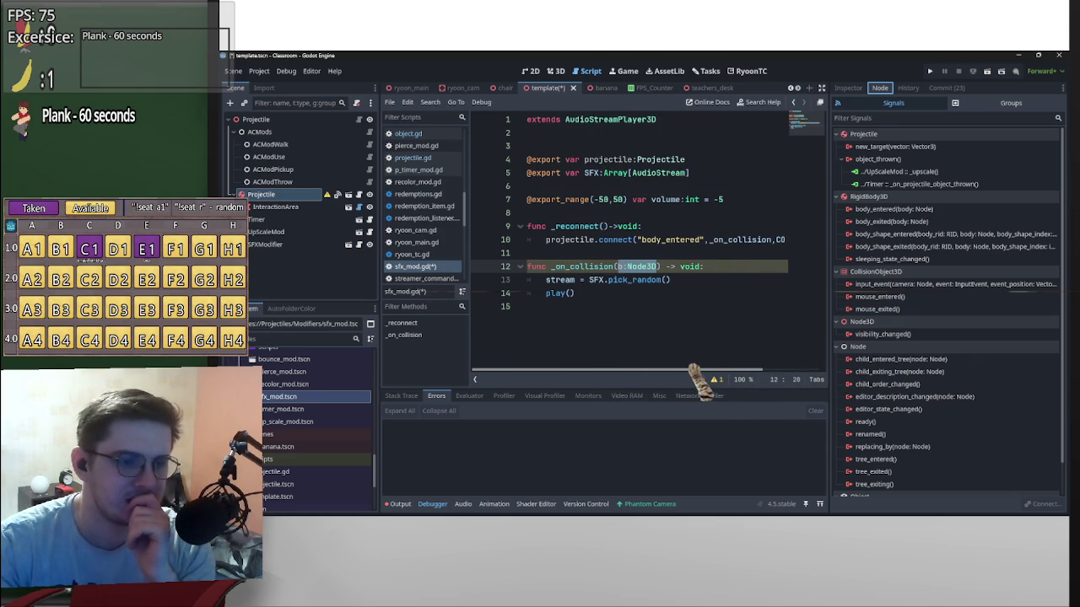
{"action": "scroll", "coordinate": [718, 380], "scroll_direction": "right", "scroll_amount": 3}
{"action": "scroll", "coordinate": [785, 371], "scroll_direction": "right", "scroll_amount": 1}
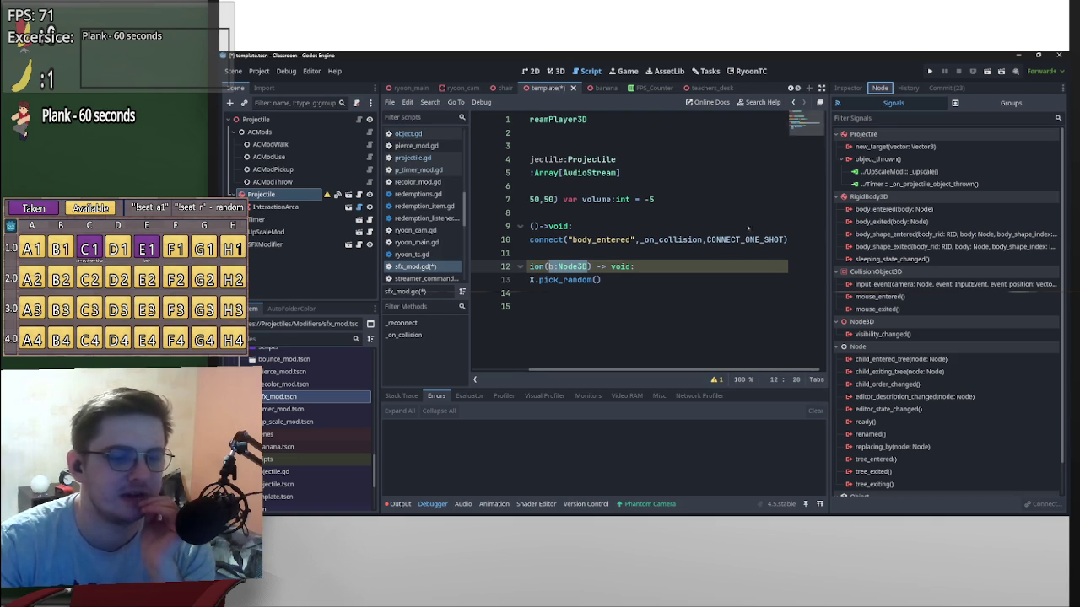
{"action": "scroll", "coordinate": [720, 373], "scroll_direction": "left", "scroll_amount": 2}
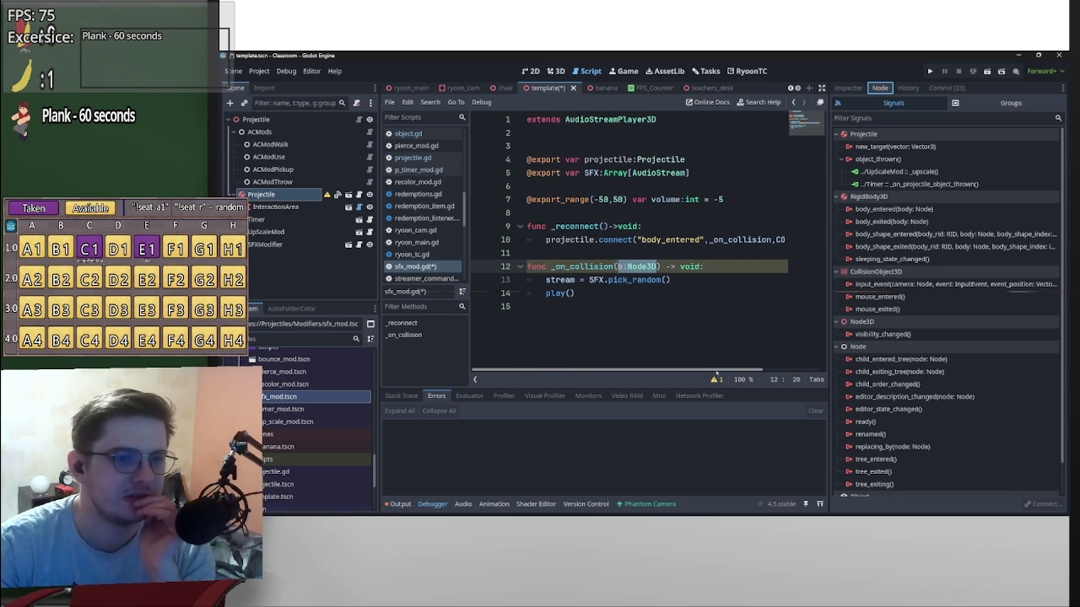
{"action": "scroll", "coordinate": [784, 367], "scroll_direction": "right", "scroll_amount": 2}
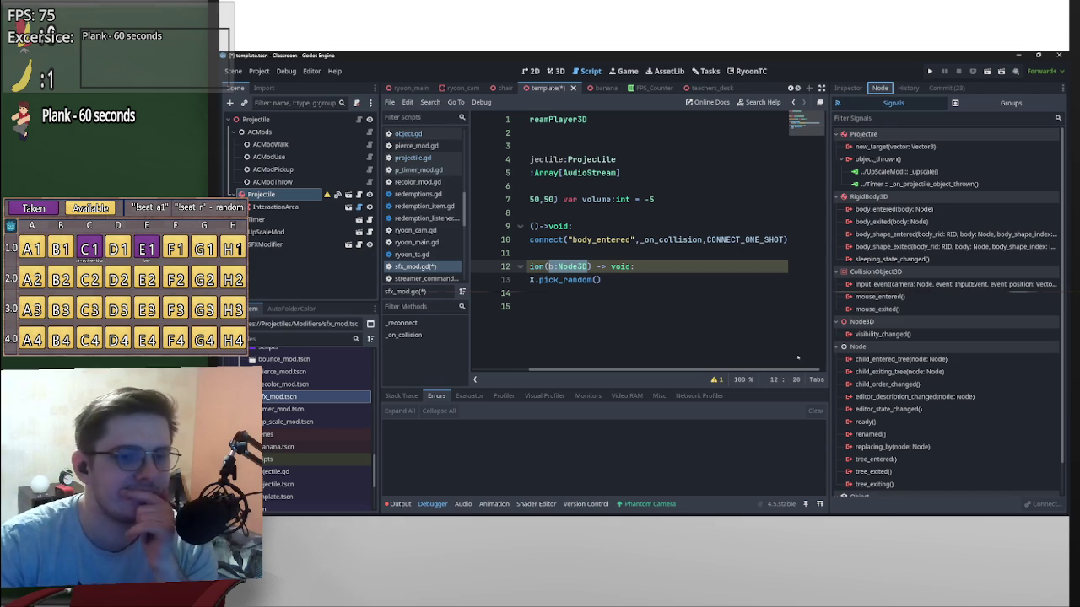
{"action": "scroll", "coordinate": [799, 369], "scroll_direction": "left", "scroll_amount": 2}
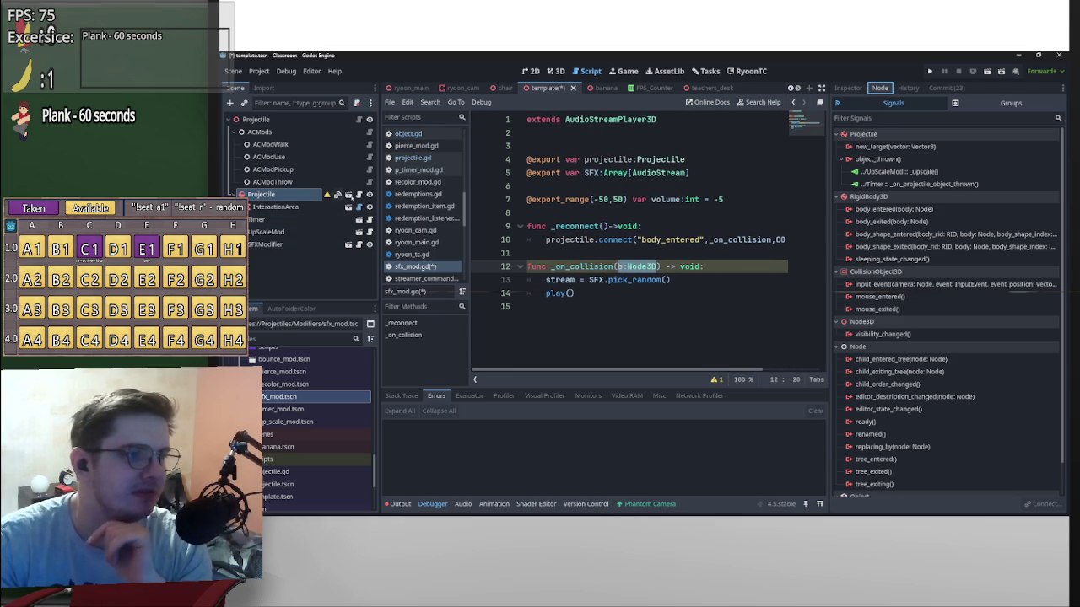
{"action": "left_click", "coordinate": [337, 194]}
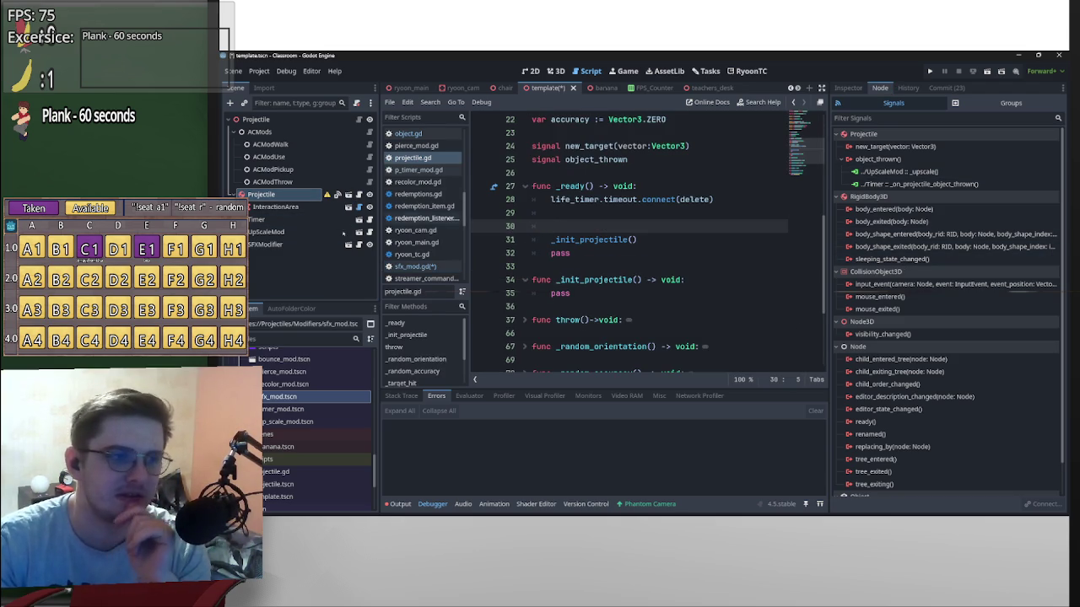
Wire object_thrown to SFXModifier's _reconnect method, then select the SFXModifier node.
{"action": "left_click", "coordinate": [864, 159]}
{"action": "double_click", "coordinate": [877, 158]}
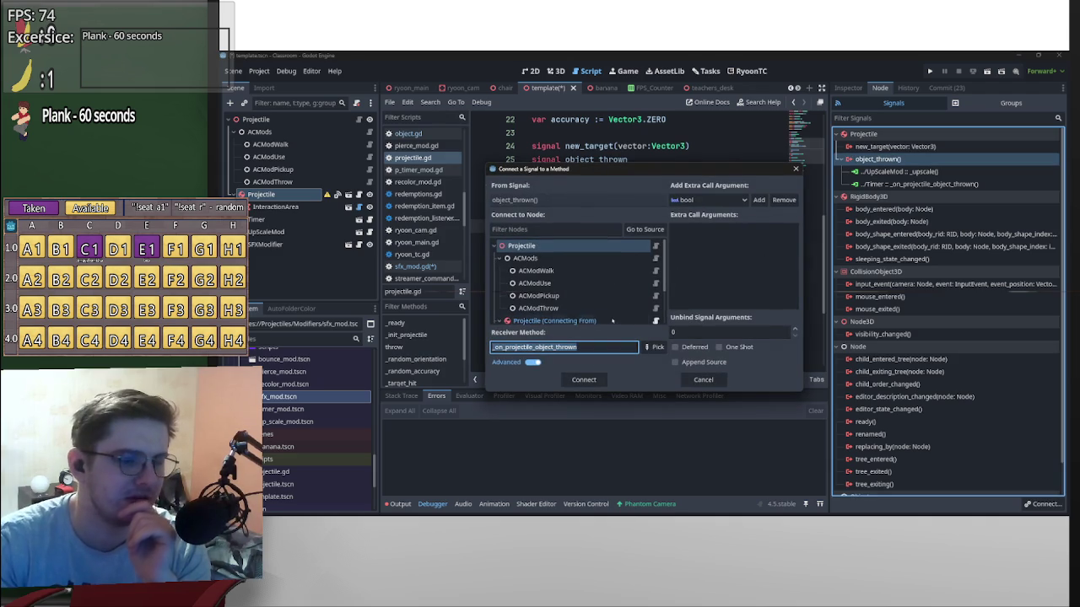
{"action": "scroll", "coordinate": [613, 321], "scroll_direction": "down", "scroll_amount": 3}
{"action": "left_click", "coordinate": [566, 318]}
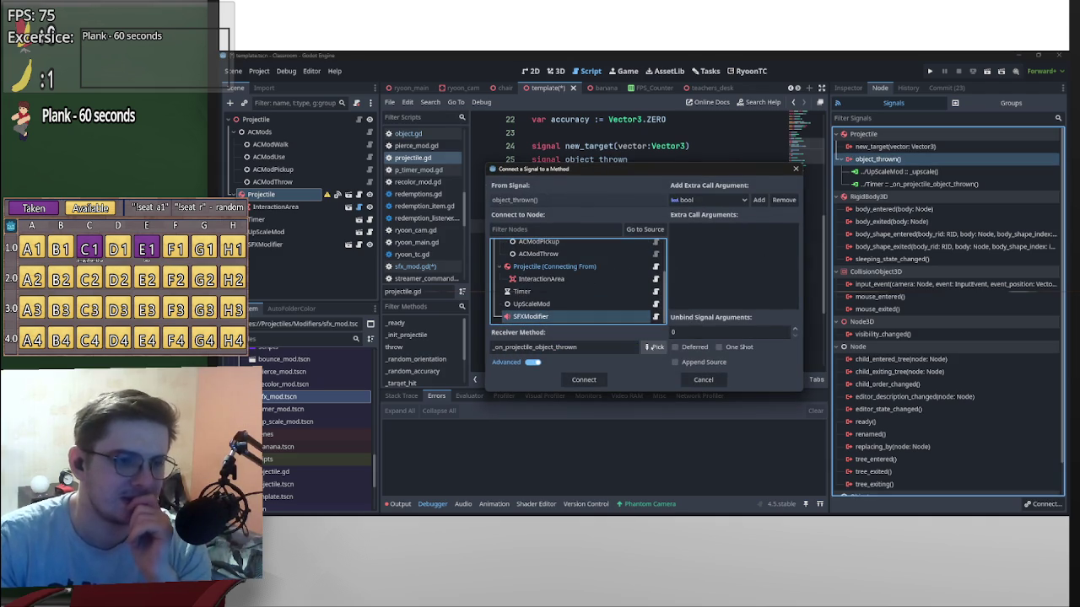
{"action": "left_click", "coordinate": [654, 347]}
{"action": "left_click", "coordinate": [612, 192]}
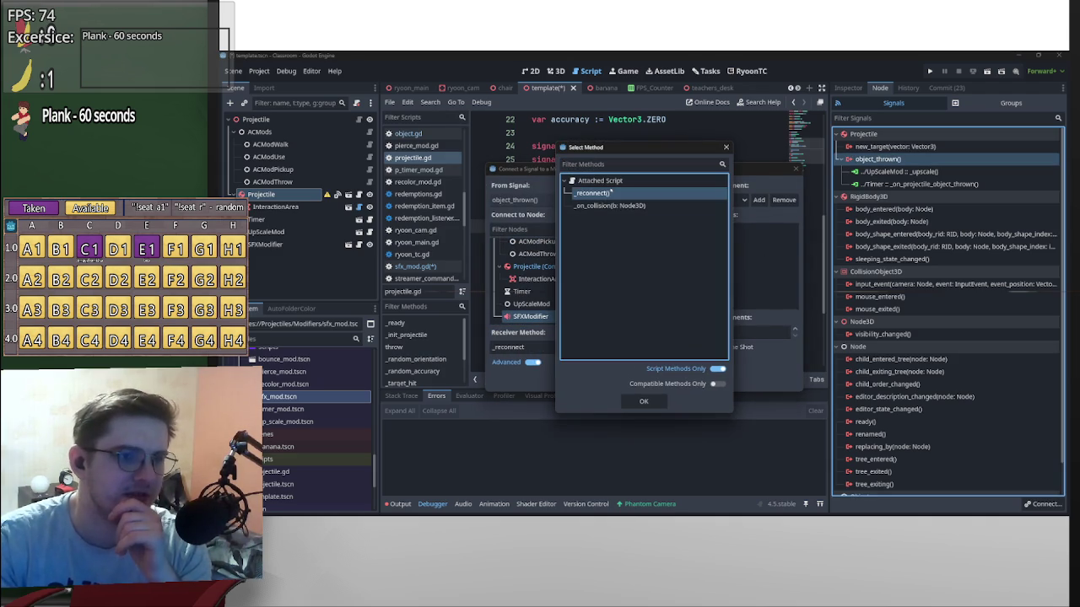
{"action": "left_click", "coordinate": [645, 402]}
{"action": "left_click", "coordinate": [577, 382]}
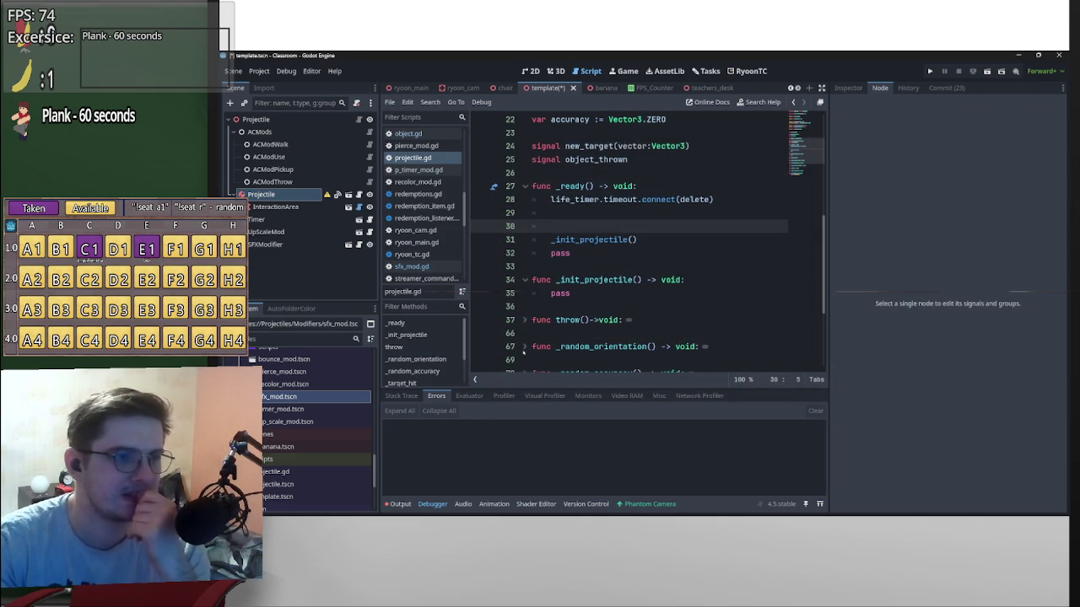
{"action": "left_click", "coordinate": [296, 244]}
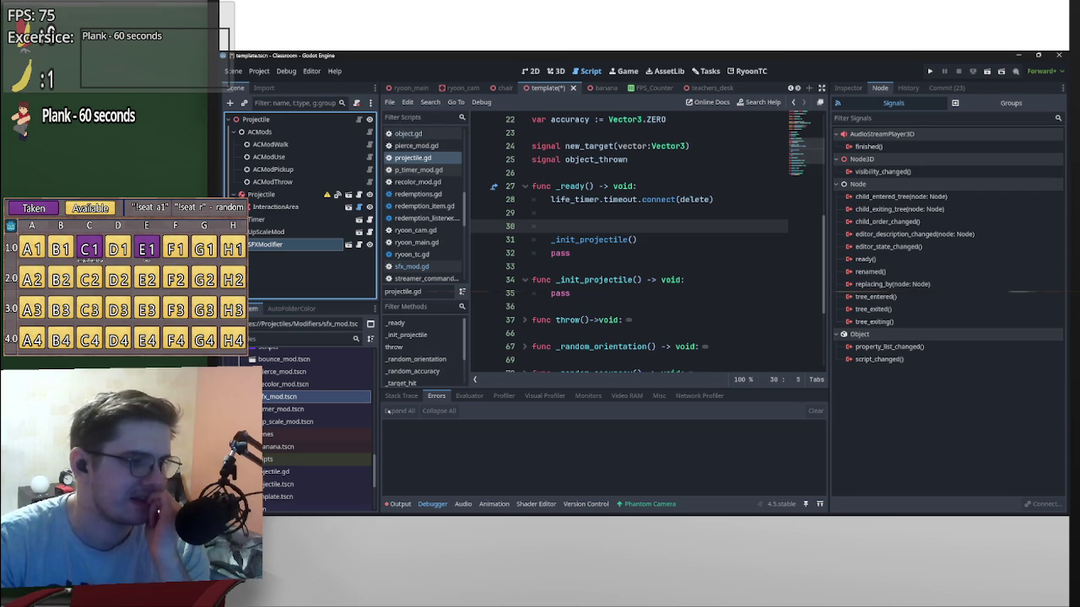
Add bounce_mod.tscn under Projectile and reorder Timer and SFXModifier in the Scene tree.
{"action": "left_click", "coordinate": [314, 361]}
{"action": "left_click_drag", "start_coordinate": [324, 367], "coordinate": [278, 253]}
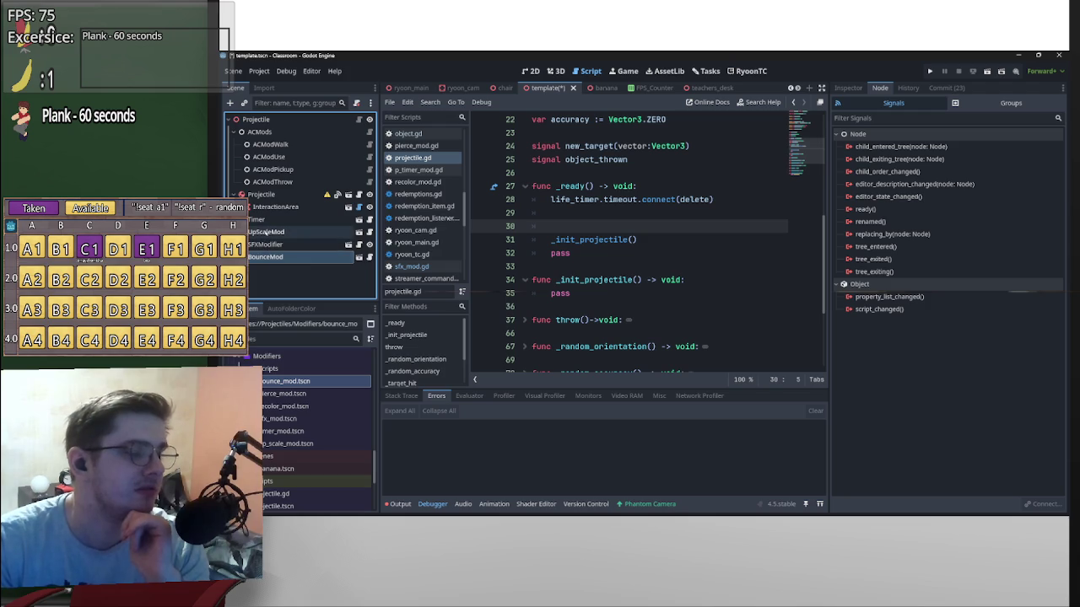
{"action": "mouse_move", "coordinate": [261, 220]}
{"action": "left_mouse_down"}
{"action": "mouse_move", "coordinate": [266, 263]}
{"action": "mouse_move", "coordinate": [266, 221]}
{"action": "left_mouse_up"}
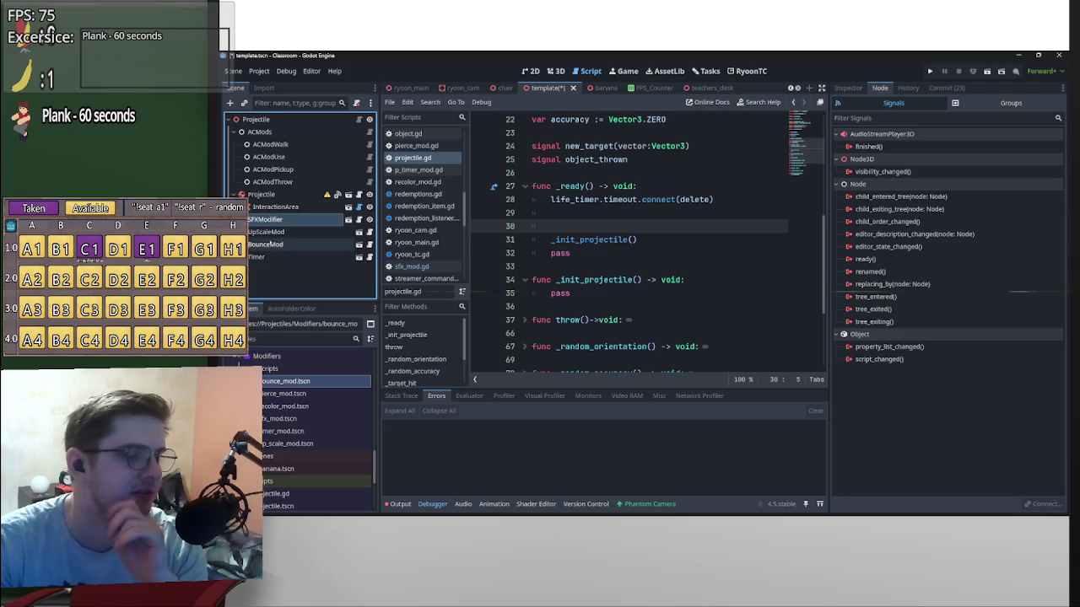
{"action": "left_click", "coordinate": [269, 257]}
Inspect the new BounceMod node, then show the Projectile's signal connections.
{"action": "left_click", "coordinate": [292, 232]}
{"action": "left_click", "coordinate": [293, 244]}
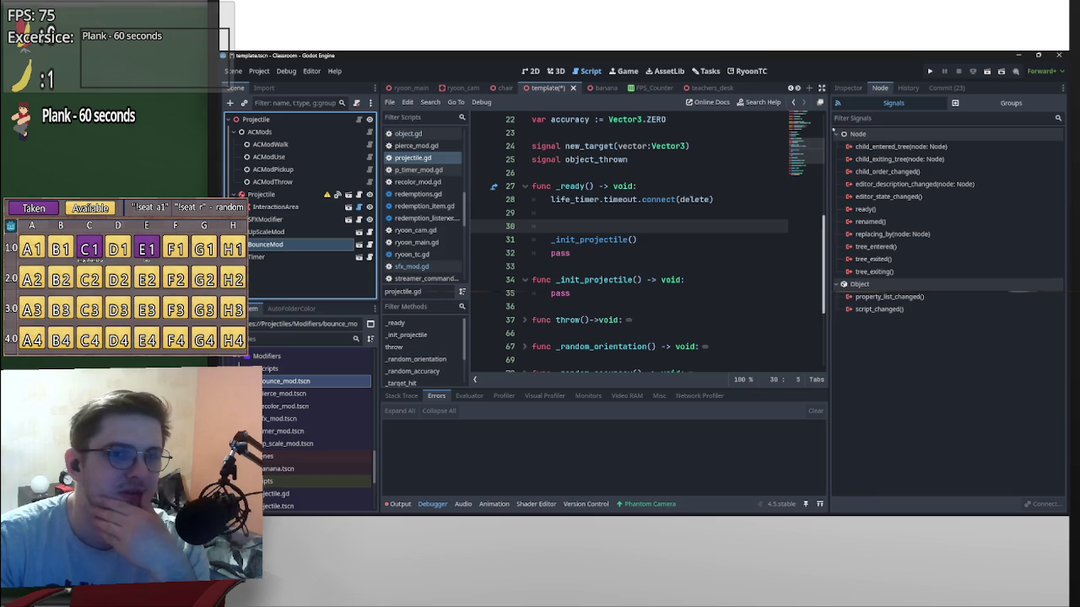
{"action": "left_click", "coordinate": [848, 88]}
{"action": "left_click", "coordinate": [270, 194]}
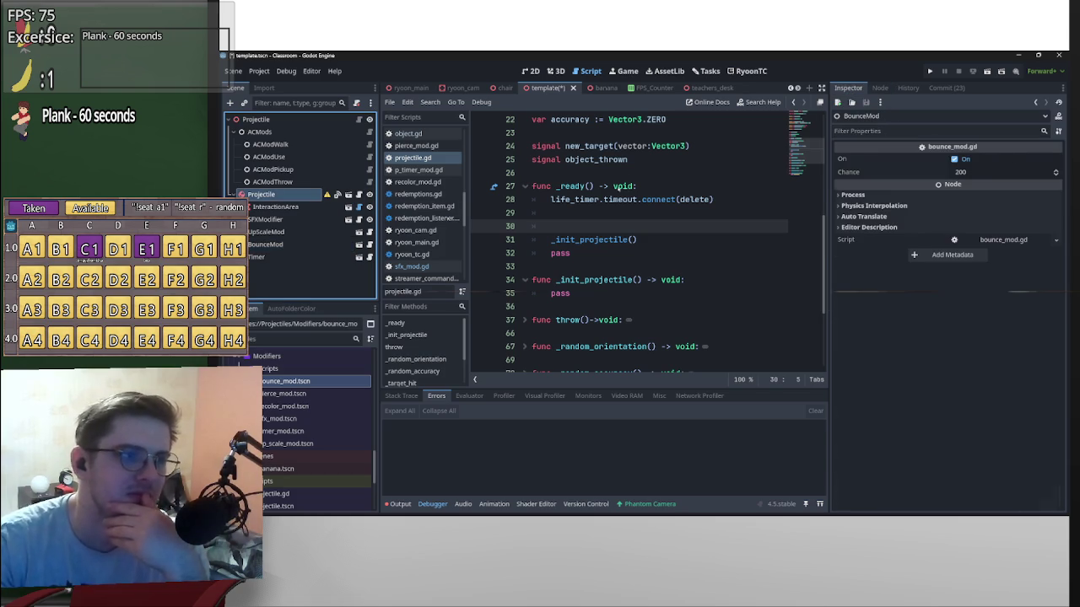
{"action": "left_click", "coordinate": [880, 87]}
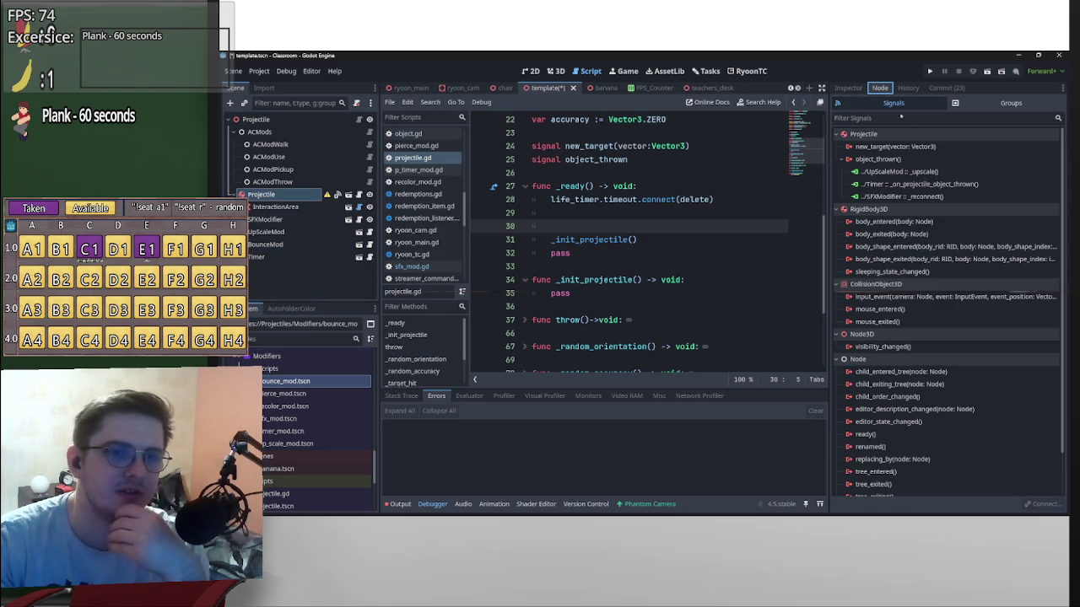
Connect object_thrown to BounceMod with the default generated handler.
{"action": "double_click", "coordinate": [877, 159]}
{"action": "scroll", "coordinate": [611, 290], "scroll_direction": "down", "scroll_amount": 2}
{"action": "scroll", "coordinate": [611, 289], "scroll_direction": "down", "scroll_amount": 1}
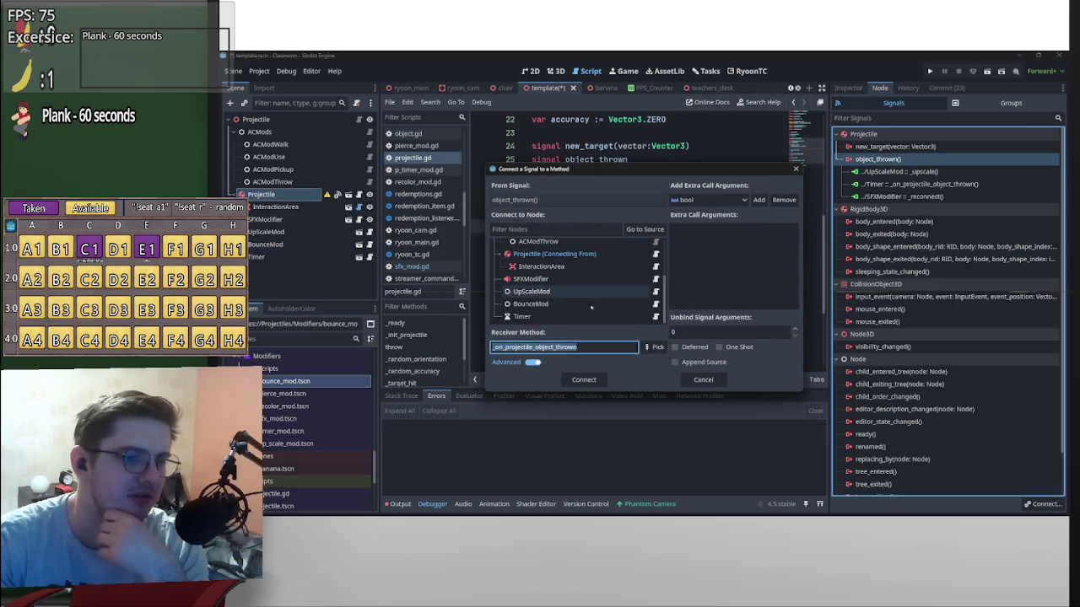
{"action": "double_click", "coordinate": [591, 305]}
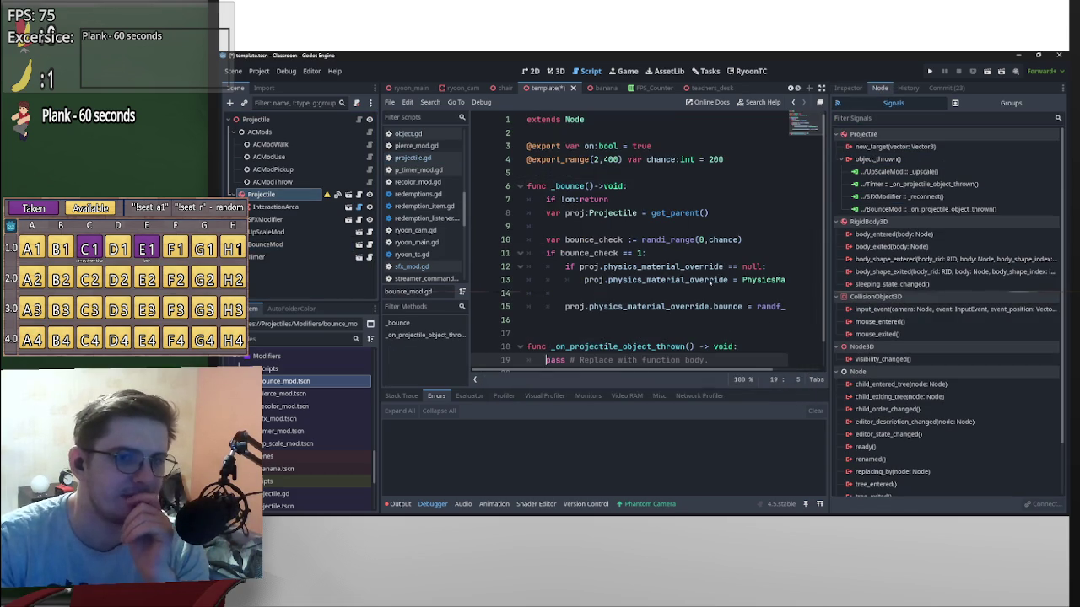
Delete the auto-generated _on_projectile_object_thrown function and its blank line from bounce_mod.gd.
{"action": "scroll", "coordinate": [599, 292], "scroll_direction": "down", "scroll_amount": 1}
{"action": "left_click_drag", "start_coordinate": [711, 333], "coordinate": [451, 314]}
{"action": "key", "text": "BackSpace"}
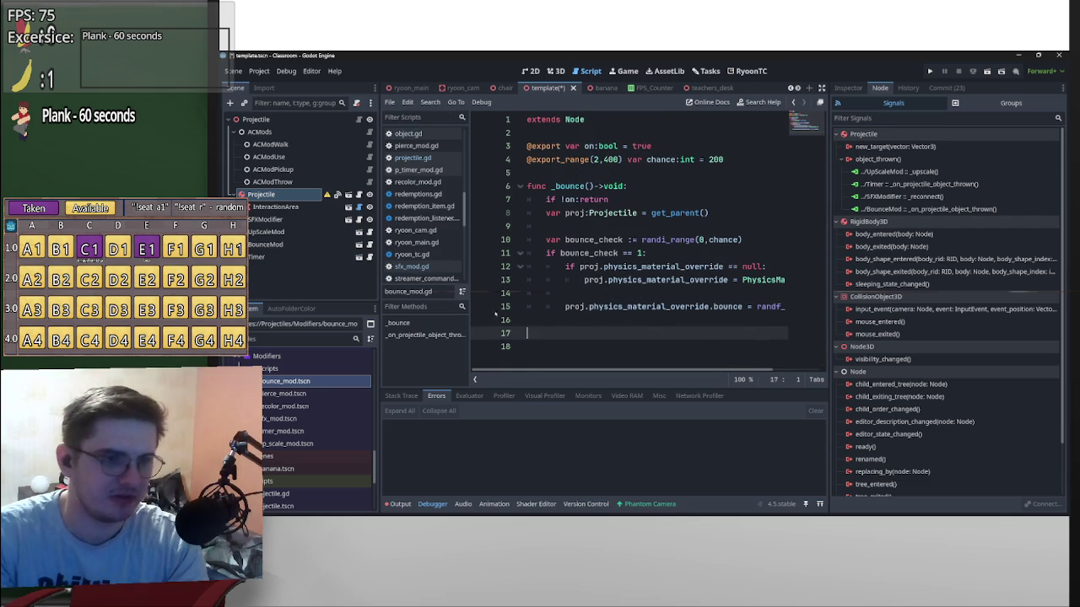
{"action": "key", "text": "BackSpace"}
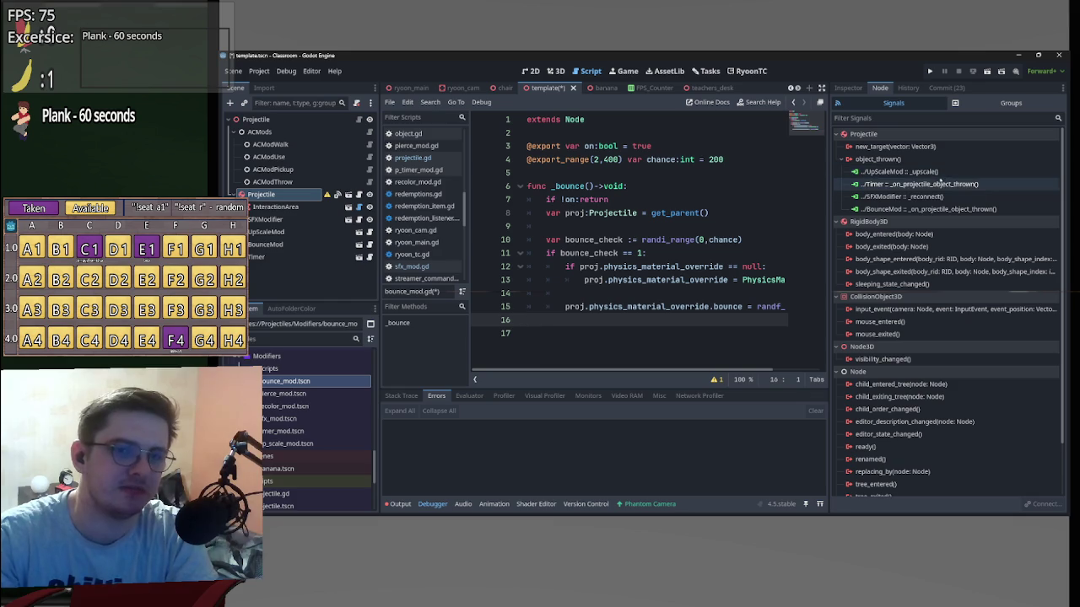
Inspect the UpScaleMod connection's extra call argument options, then cancel without changes.
{"action": "right_click", "coordinate": [920, 172]}
{"action": "left_click", "coordinate": [954, 180]}
{"action": "left_click", "coordinate": [758, 200]}
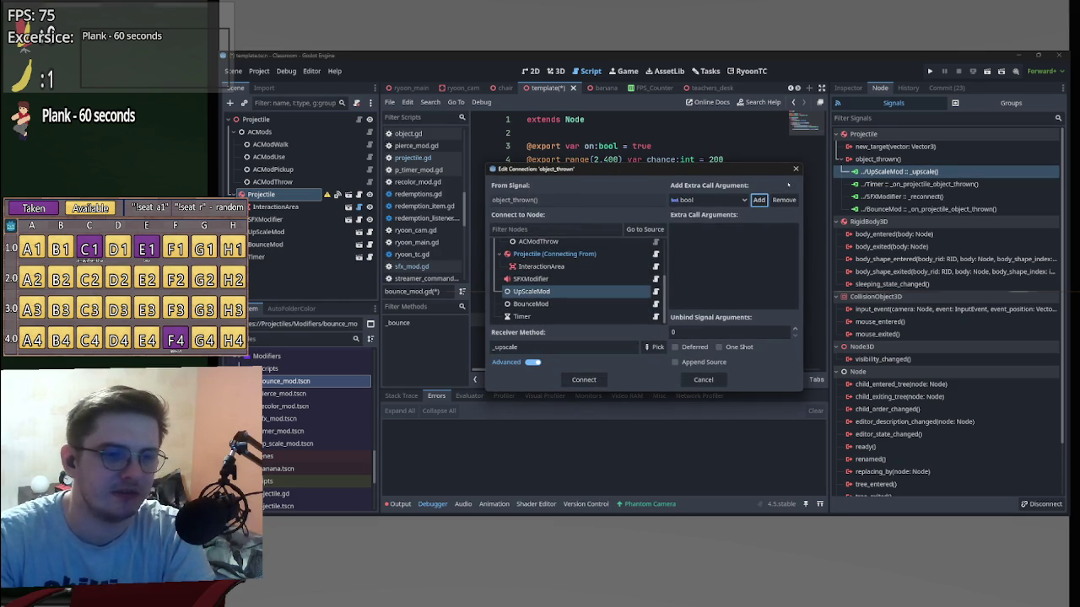
{"action": "left_click", "coordinate": [709, 200]}
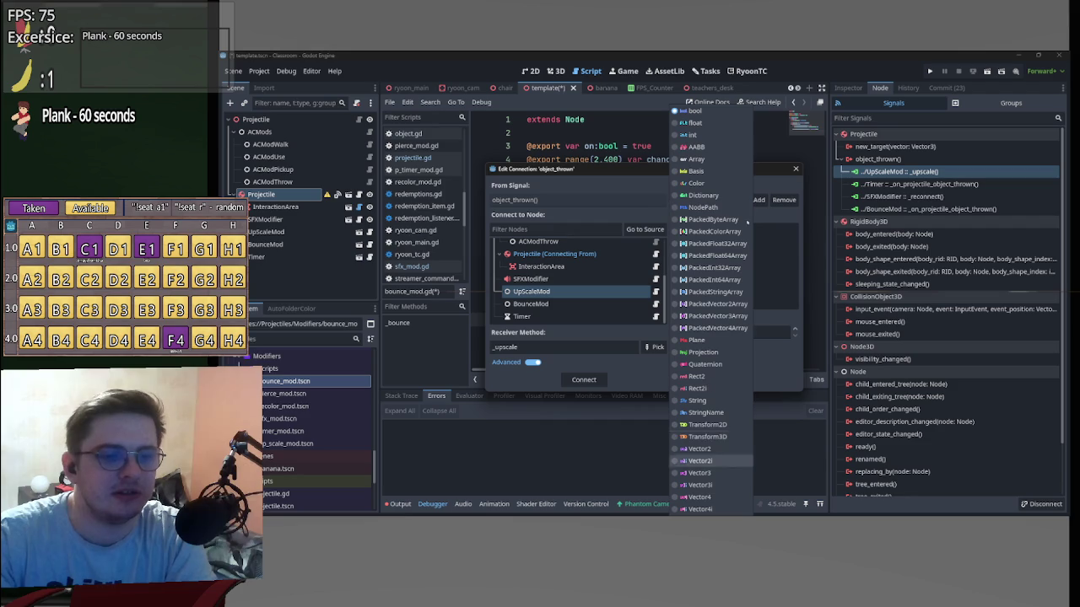
{"action": "key", "text": "Escape"}
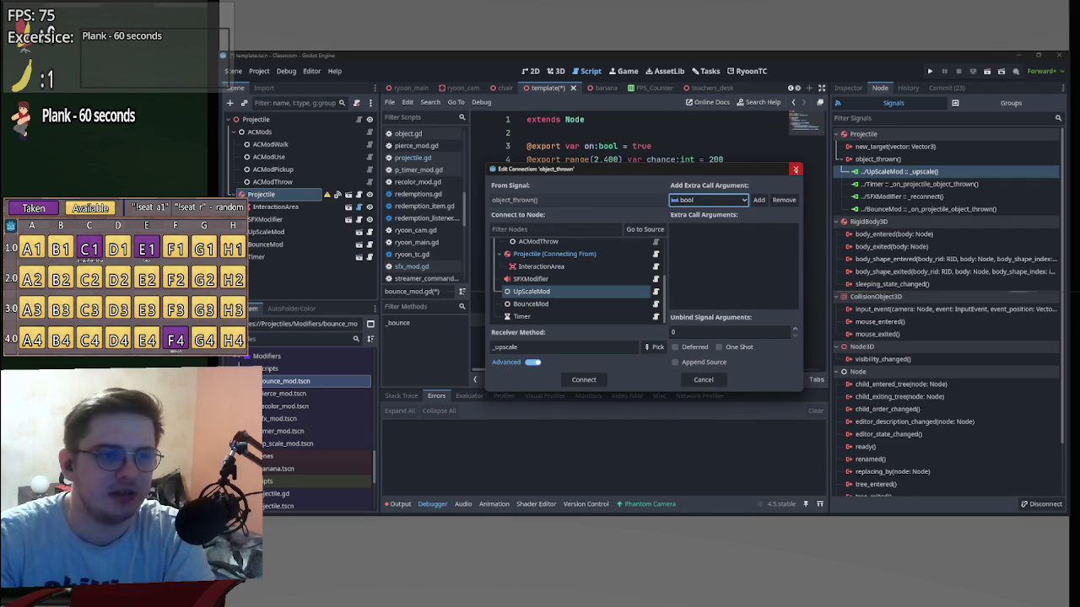
{"action": "key", "text": "Escape"}
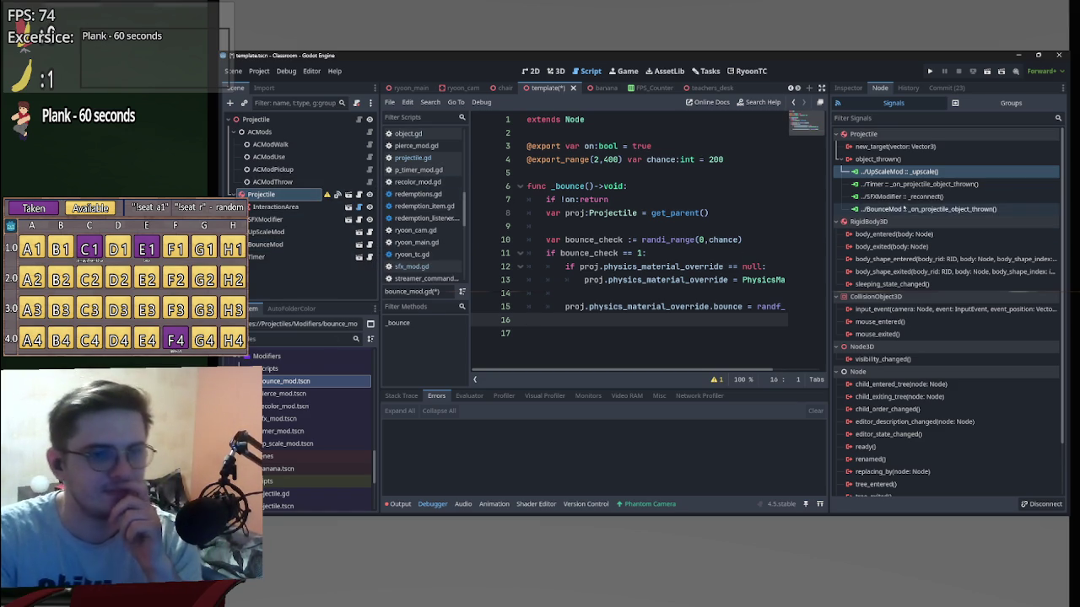
Replace the BounceMod connection with one to its _bounce method and save the scene.
{"action": "right_click", "coordinate": [905, 208]}
{"action": "left_click", "coordinate": [931, 236]}
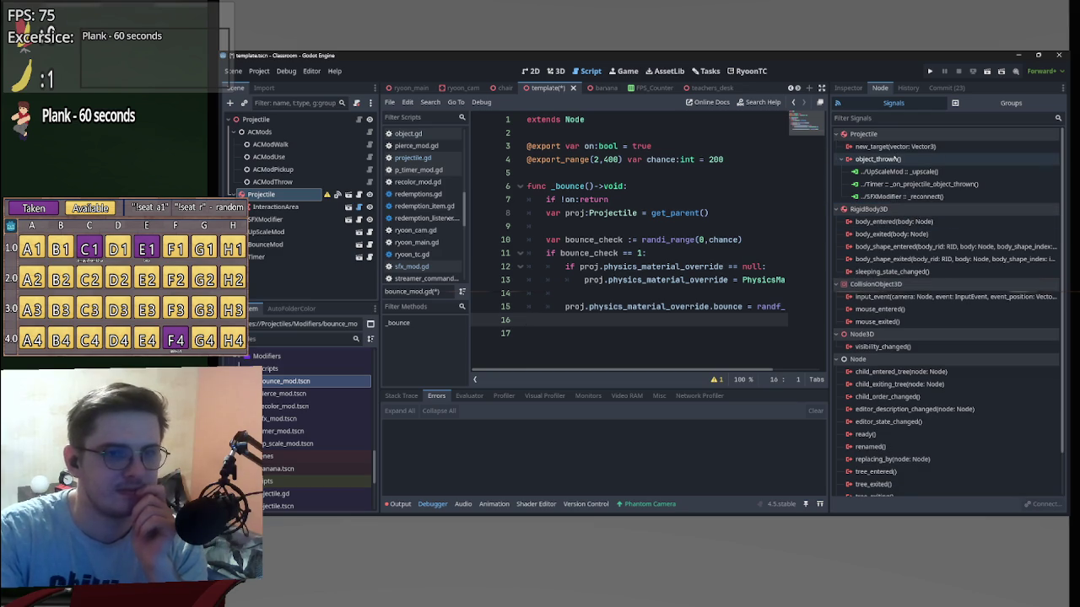
{"action": "double_click", "coordinate": [878, 158]}
{"action": "scroll", "coordinate": [561, 267], "scroll_direction": "down", "scroll_amount": 3}
{"action": "left_click", "coordinate": [562, 266]}
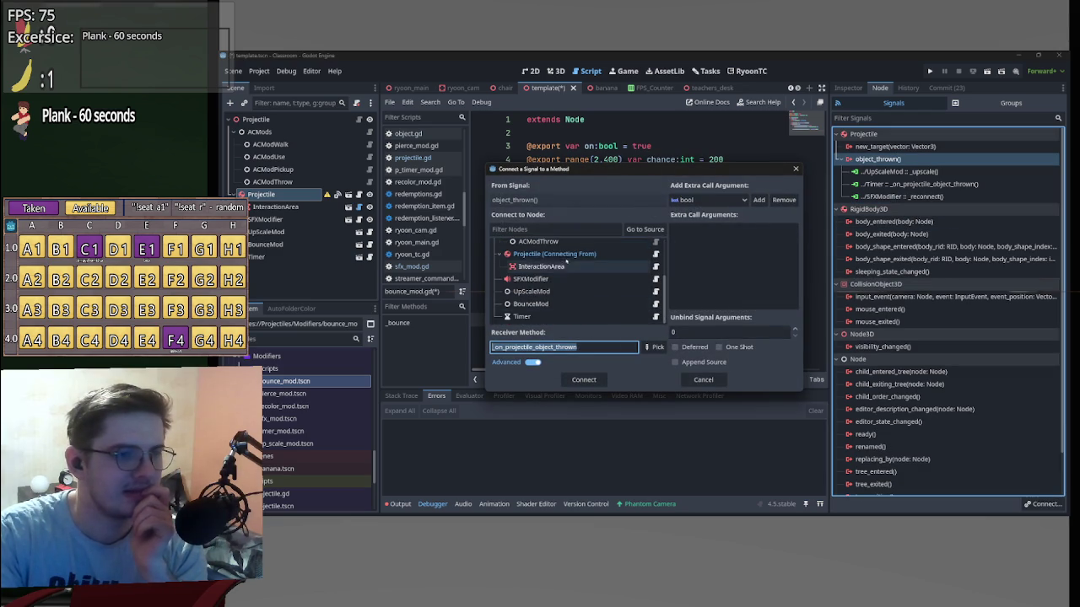
{"action": "left_click", "coordinate": [557, 304]}
{"action": "left_click", "coordinate": [656, 347]}
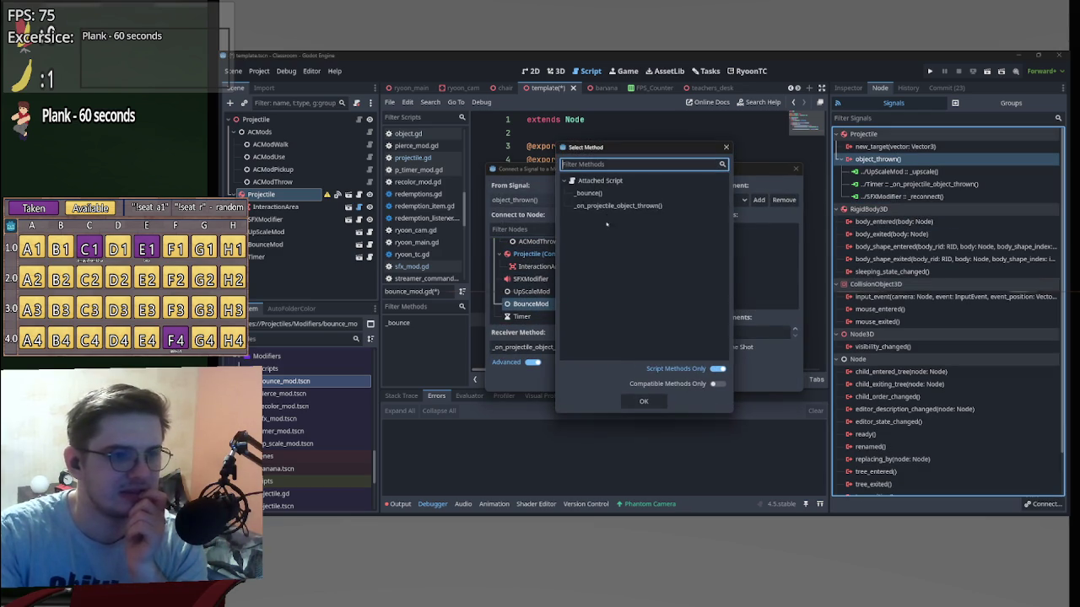
{"action": "double_click", "coordinate": [609, 194]}
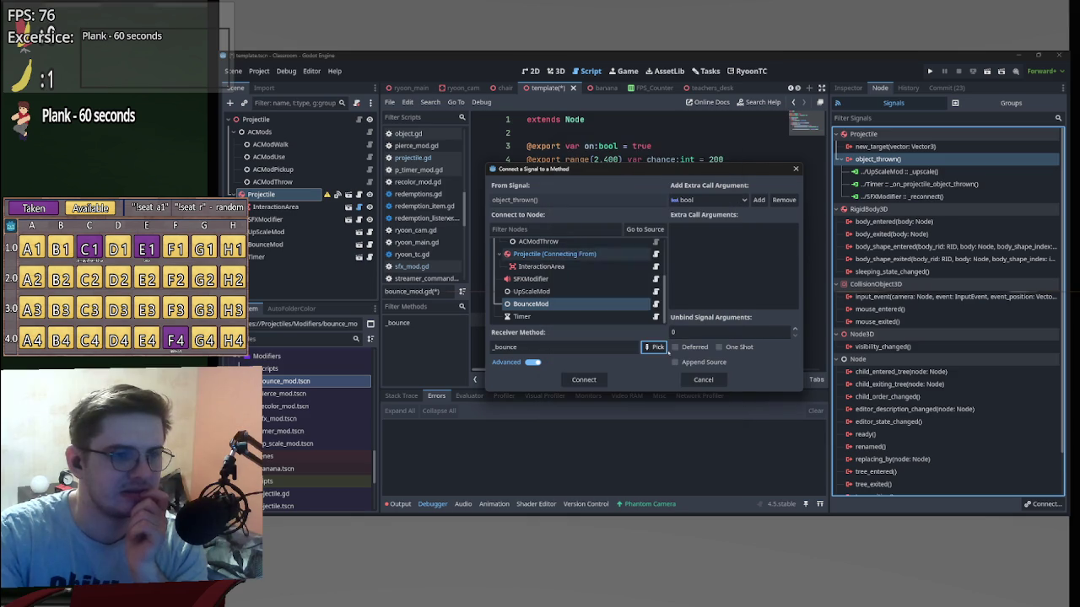
{"action": "left_click", "coordinate": [582, 381]}
{"action": "key", "text": "ctrl+s"}
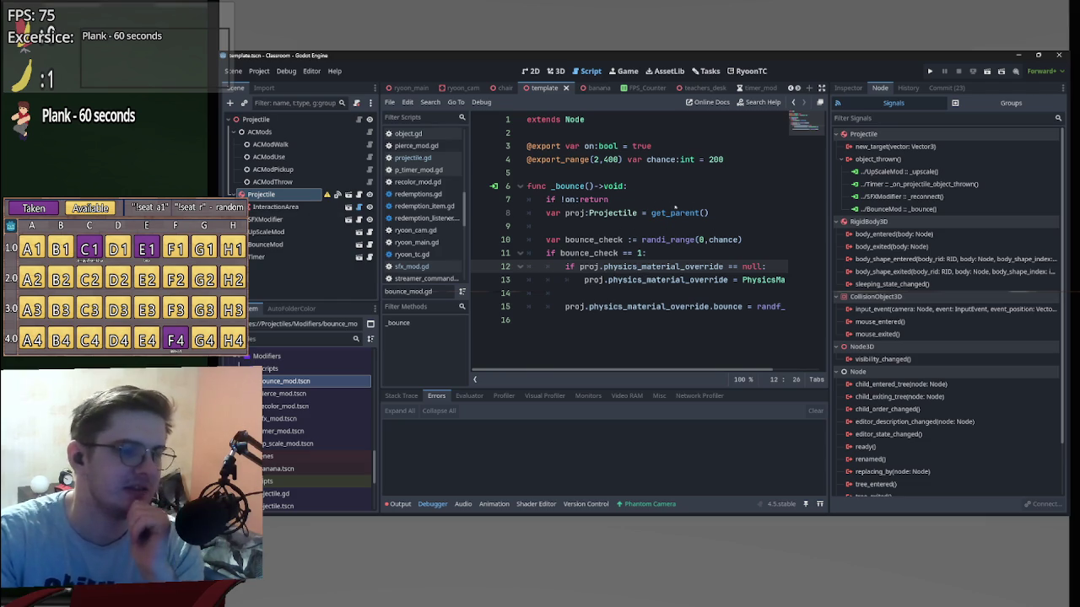
{"action": "left_click", "coordinate": [565, 134]}
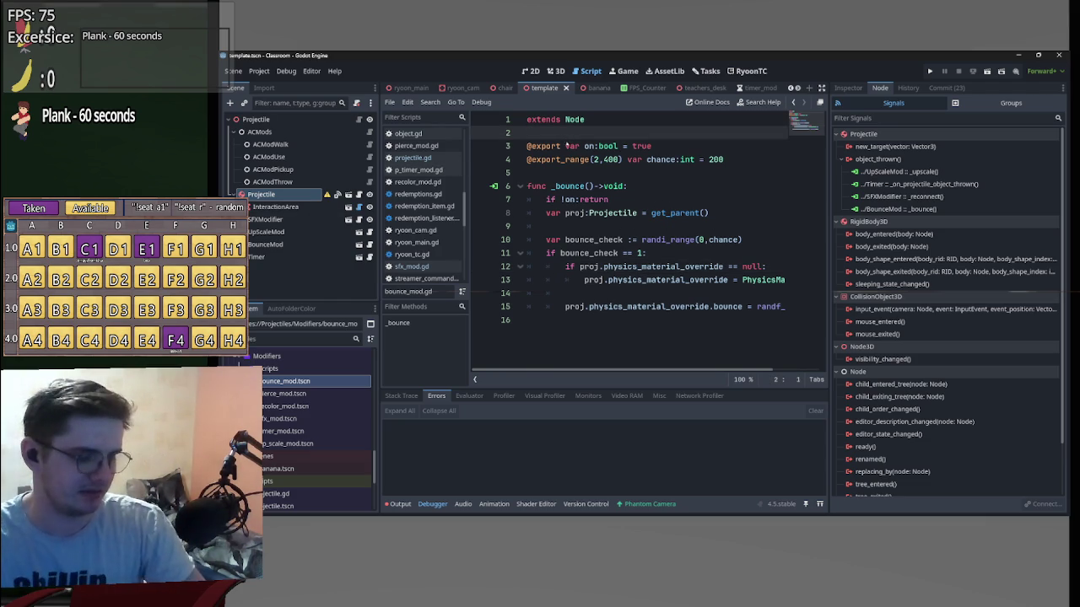
{"action": "key", "text": "shift+super+F23"}
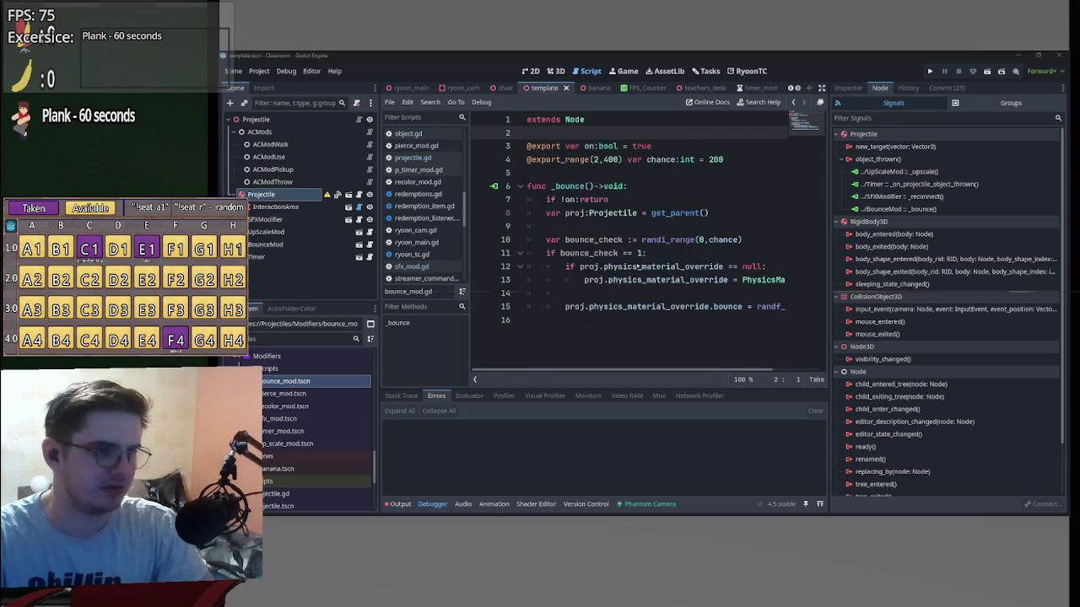
{"action": "key", "text": "super+v"}
{"action": "left_click", "coordinate": [761, 140]}
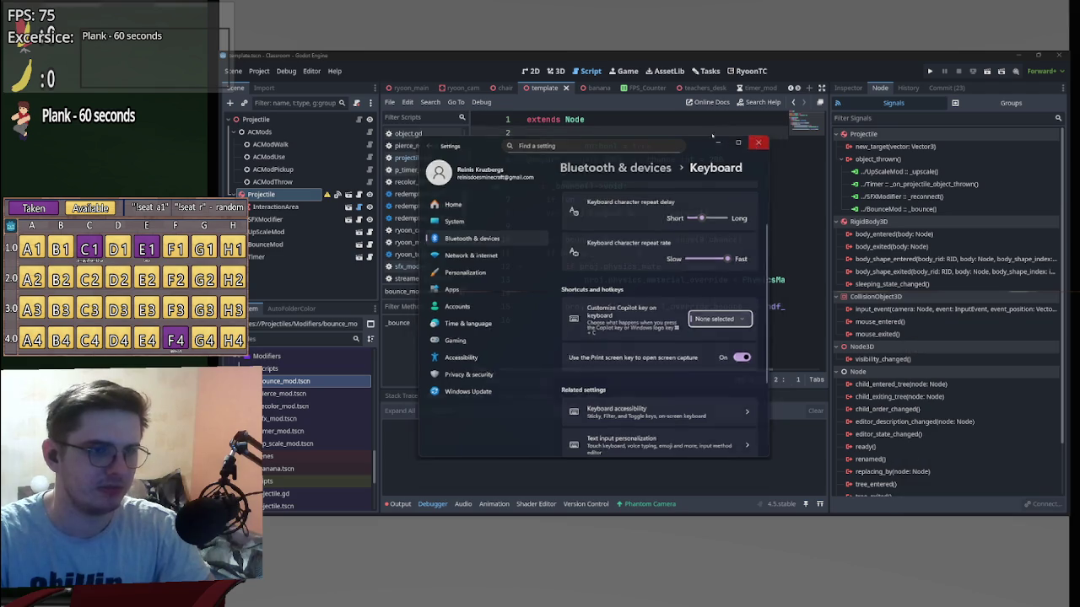
{"action": "left_click", "coordinate": [761, 140]}
{"action": "key", "text": "super+v"}
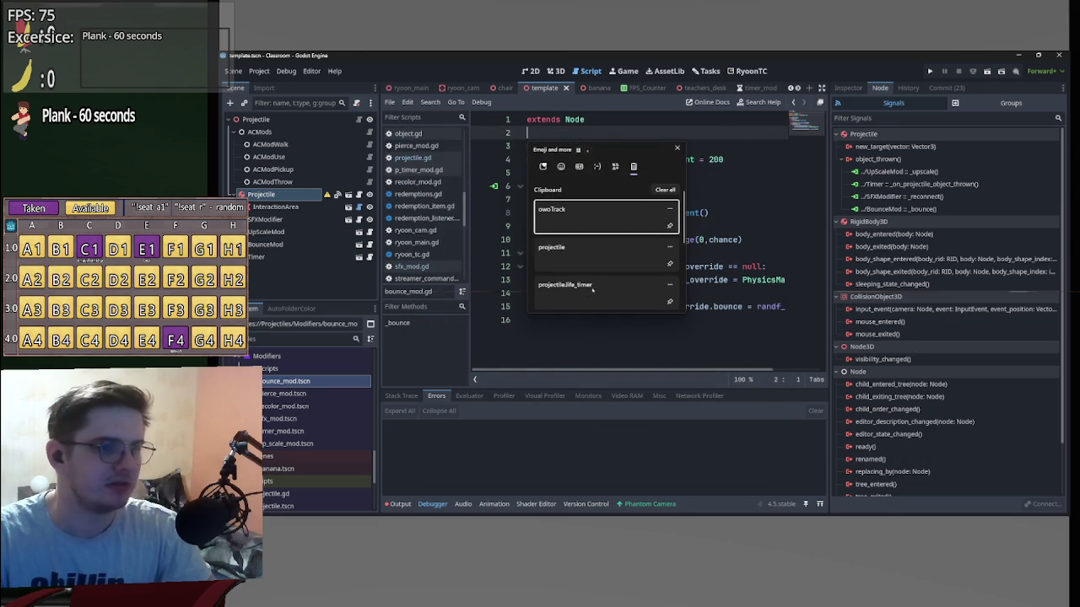
{"action": "scroll", "coordinate": [593, 289], "scroll_direction": "down", "scroll_amount": 2}
{"action": "left_click", "coordinate": [593, 297]}
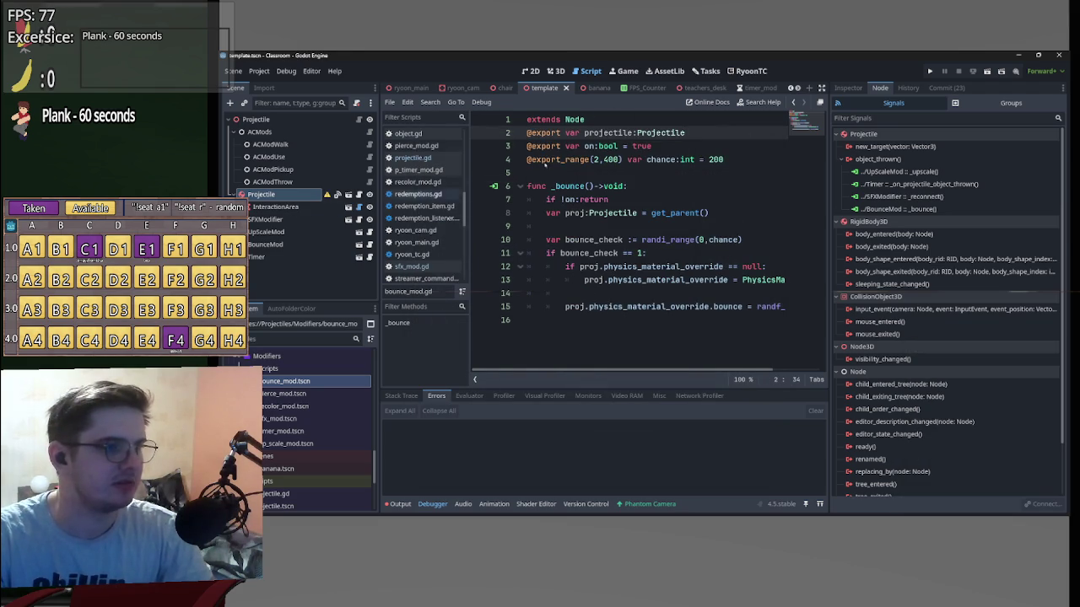
{"action": "key", "text": "Home"}
{"action": "key", "text": "Return"}
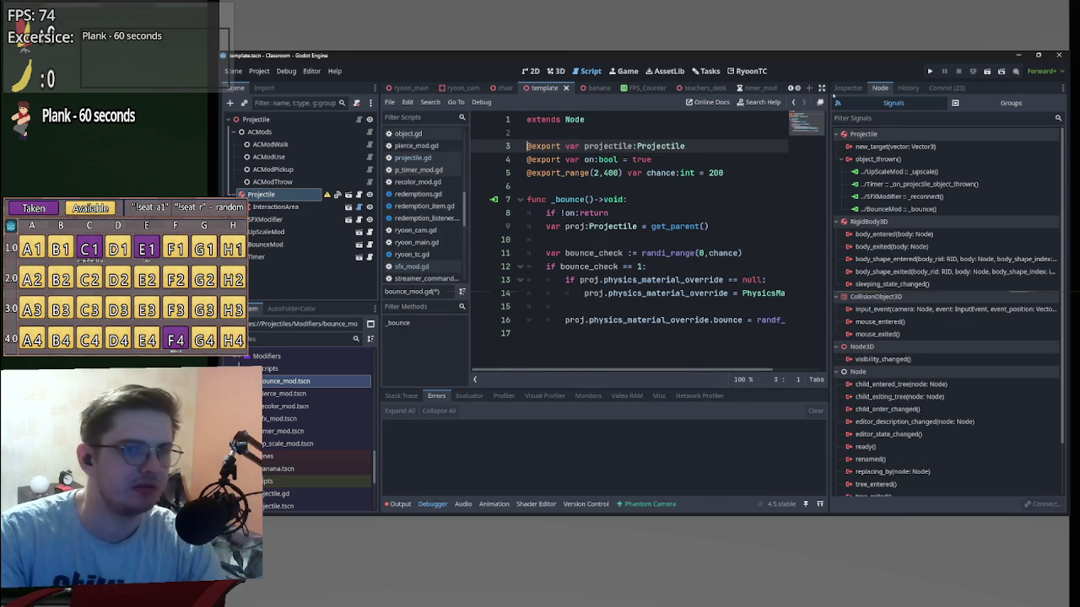
{"action": "left_click", "coordinate": [647, 134]}
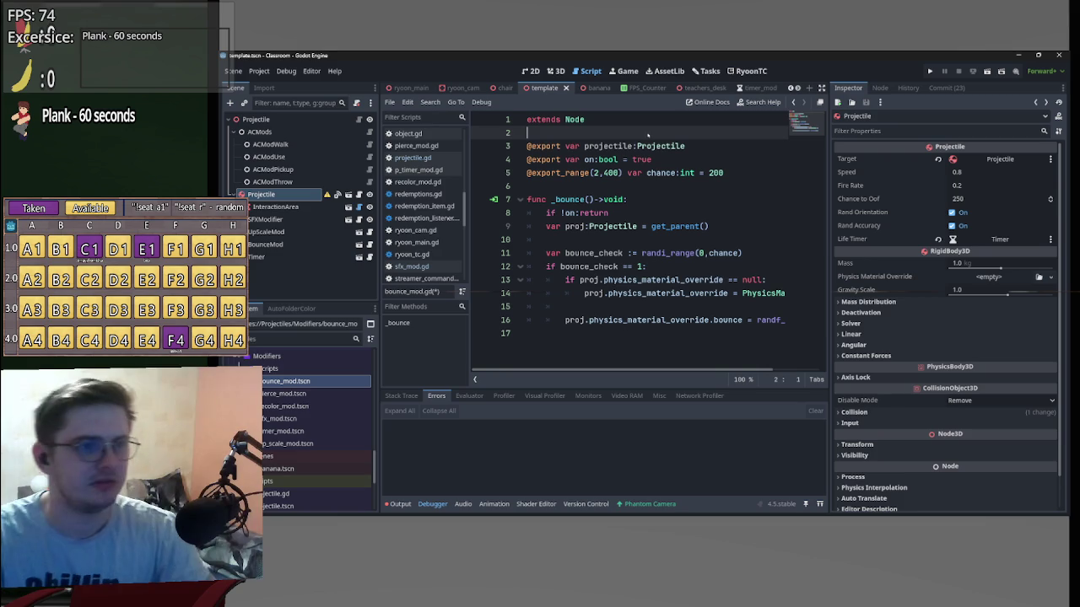
Assign the Projectile node to the Projectile property of BounceMod and SFXModifier.
{"action": "left_click", "coordinate": [268, 244]}
{"action": "mouse_move", "coordinate": [261, 194]}
{"action": "left_mouse_down"}
{"action": "mouse_move", "coordinate": [405, 202]}
{"action": "mouse_move", "coordinate": [998, 159]}
{"action": "left_mouse_up"}
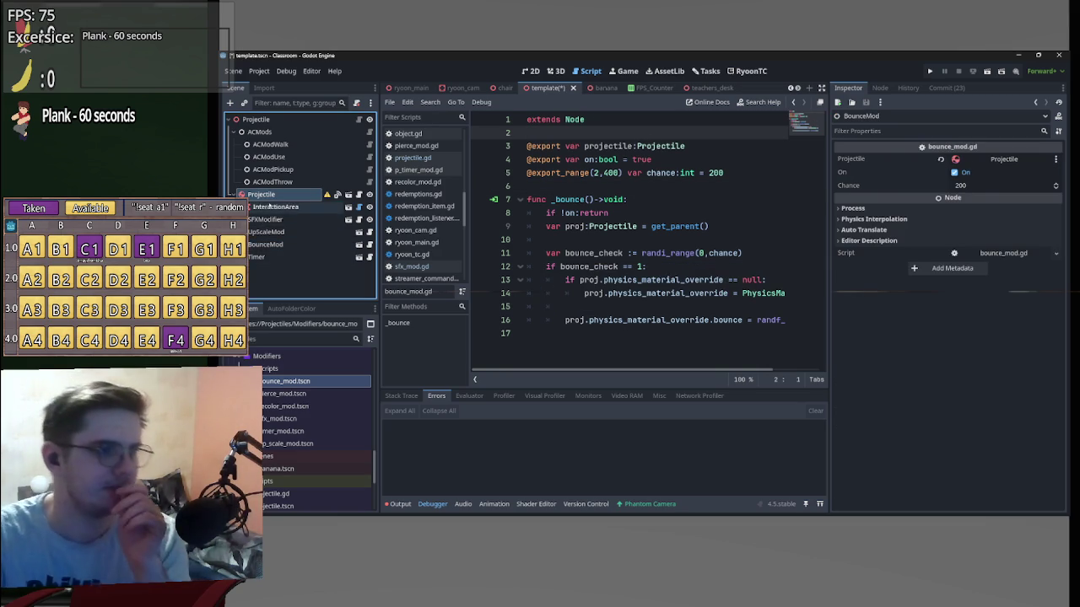
{"action": "left_click", "coordinate": [266, 219]}
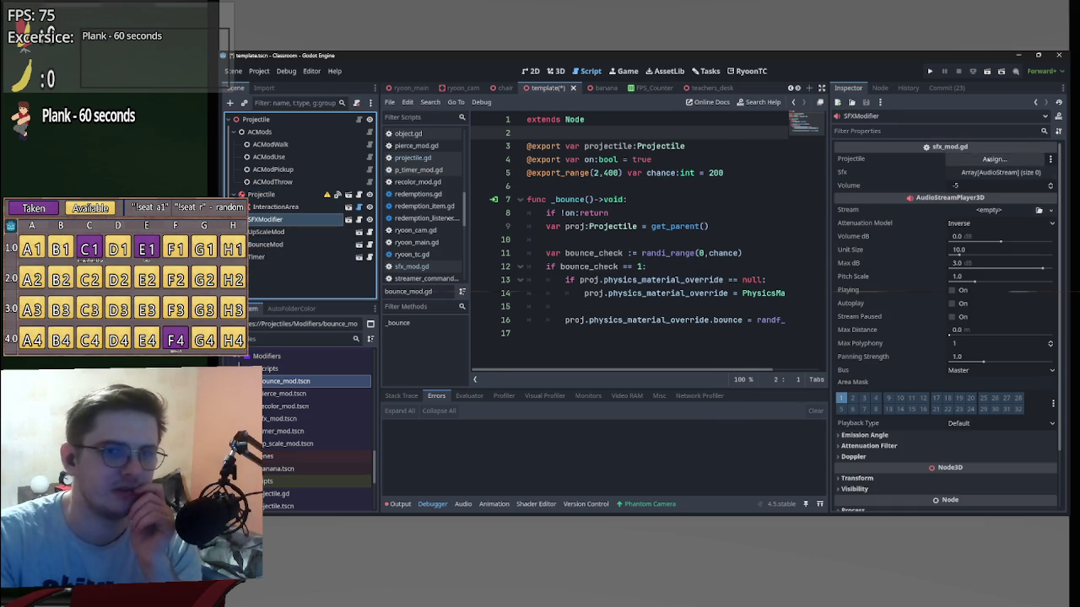
{"action": "left_click", "coordinate": [994, 159]}
{"action": "left_click", "coordinate": [608, 186]}
{"action": "left_click", "coordinate": [611, 423]}
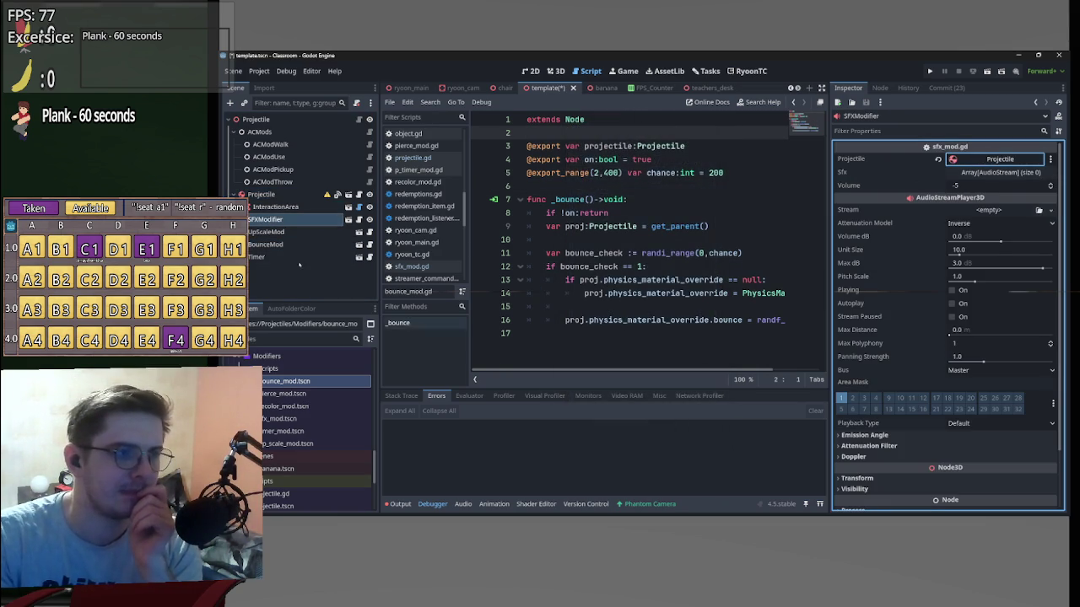
{"action": "left_click", "coordinate": [270, 244]}
{"action": "left_click", "coordinate": [262, 257]}
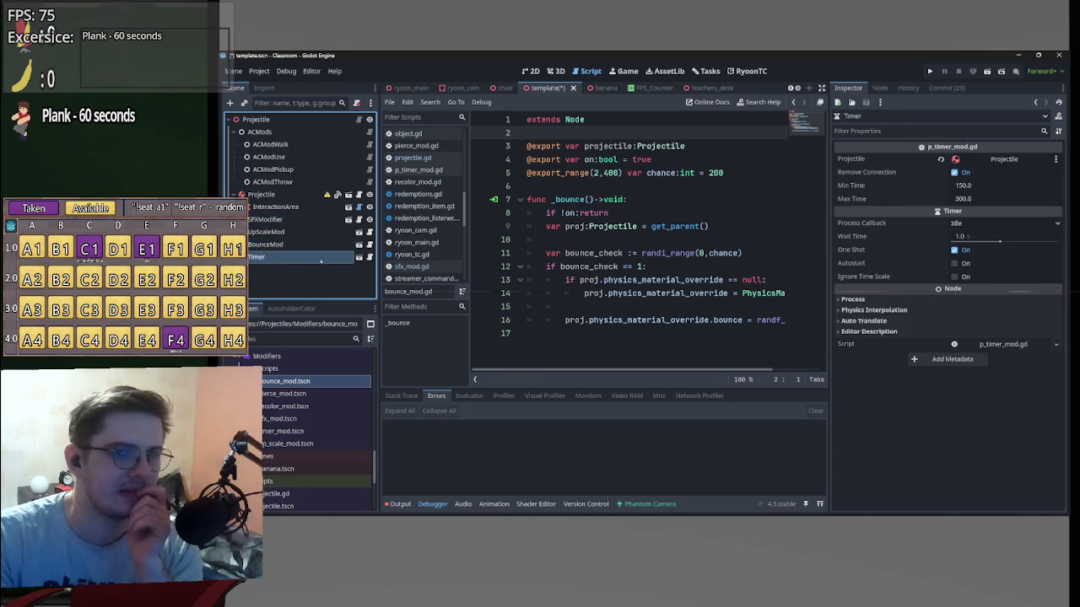
Save the bounce script and bring BounceMod's properties back up.
{"action": "left_click", "coordinate": [695, 146]}
{"action": "key", "text": "ctrl+s"}
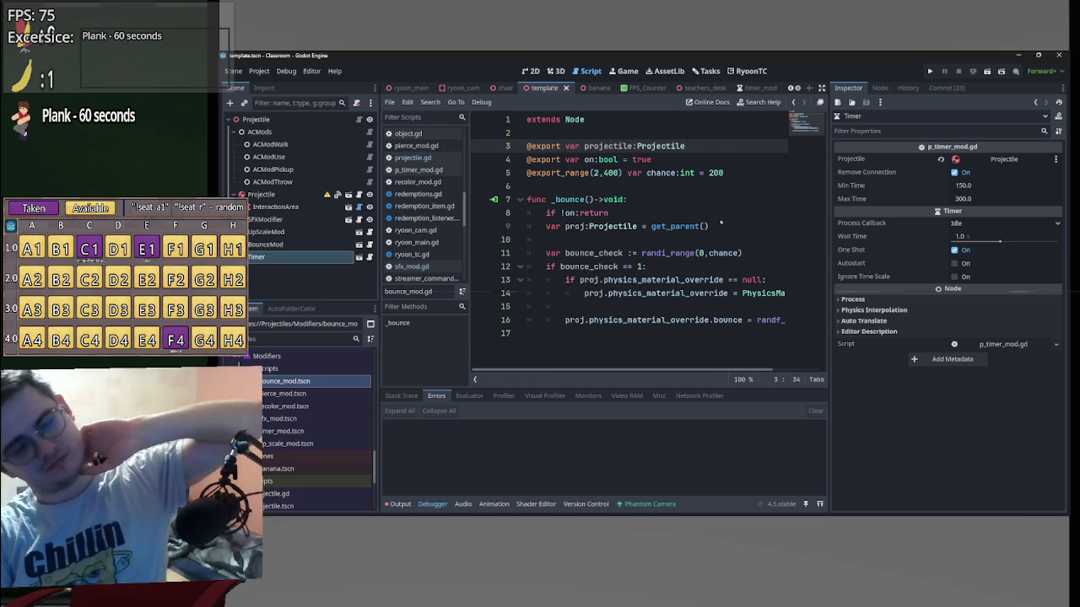
{"action": "left_click", "coordinate": [265, 244]}
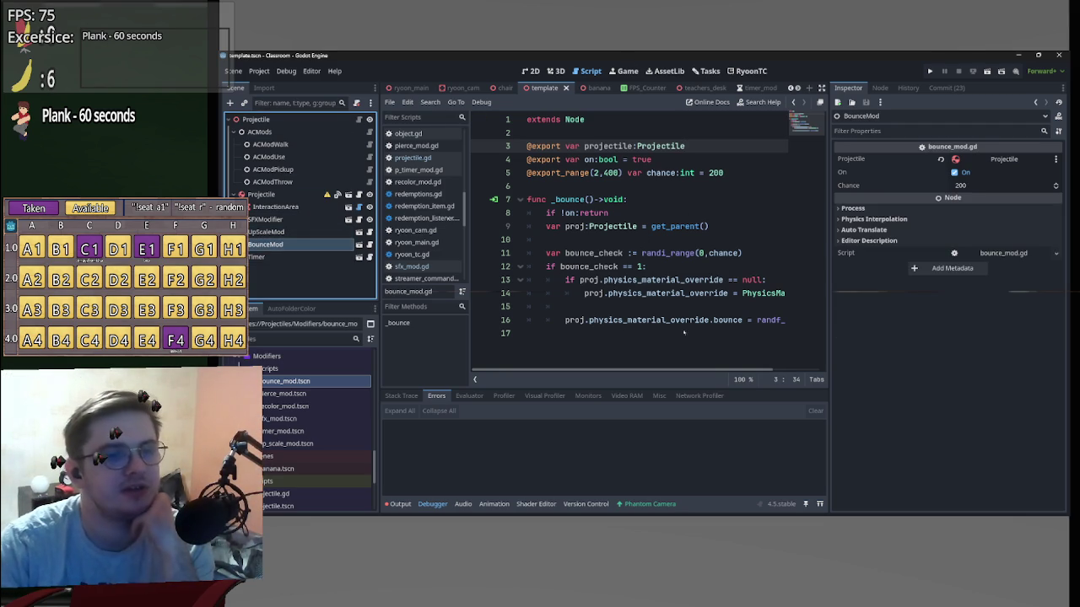
Delete the get_parent() assignment on line 9 of the bounce script.
{"action": "scroll", "coordinate": [668, 377], "scroll_direction": "right", "scroll_amount": 3}
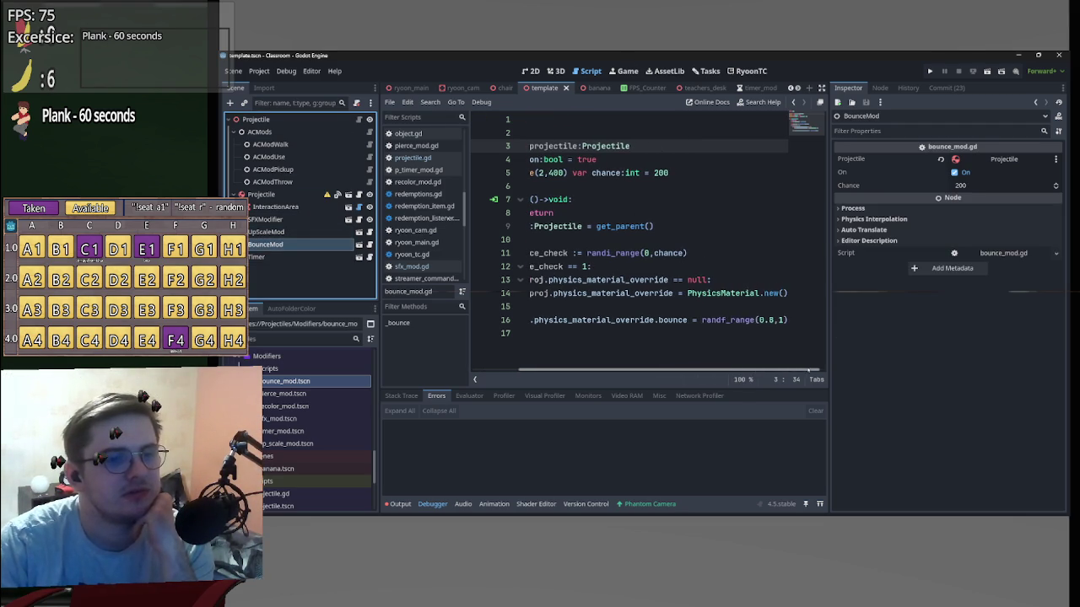
{"action": "scroll", "coordinate": [668, 378], "scroll_direction": "left", "scroll_amount": 5}
{"action": "scroll", "coordinate": [717, 381], "scroll_direction": "right", "scroll_amount": 4}
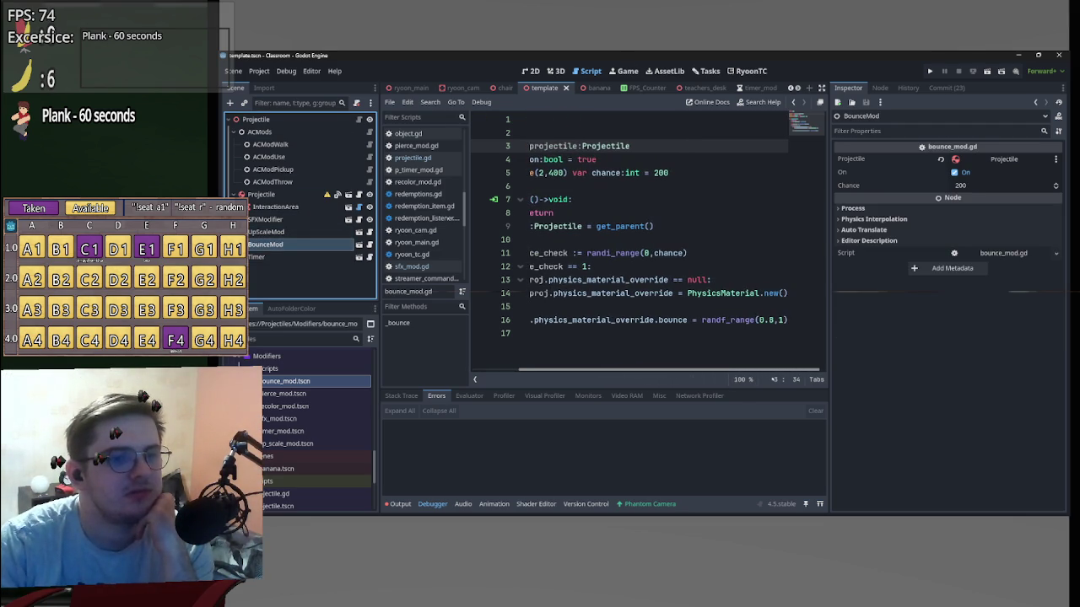
{"action": "scroll", "coordinate": [667, 386], "scroll_direction": "left", "scroll_amount": 3}
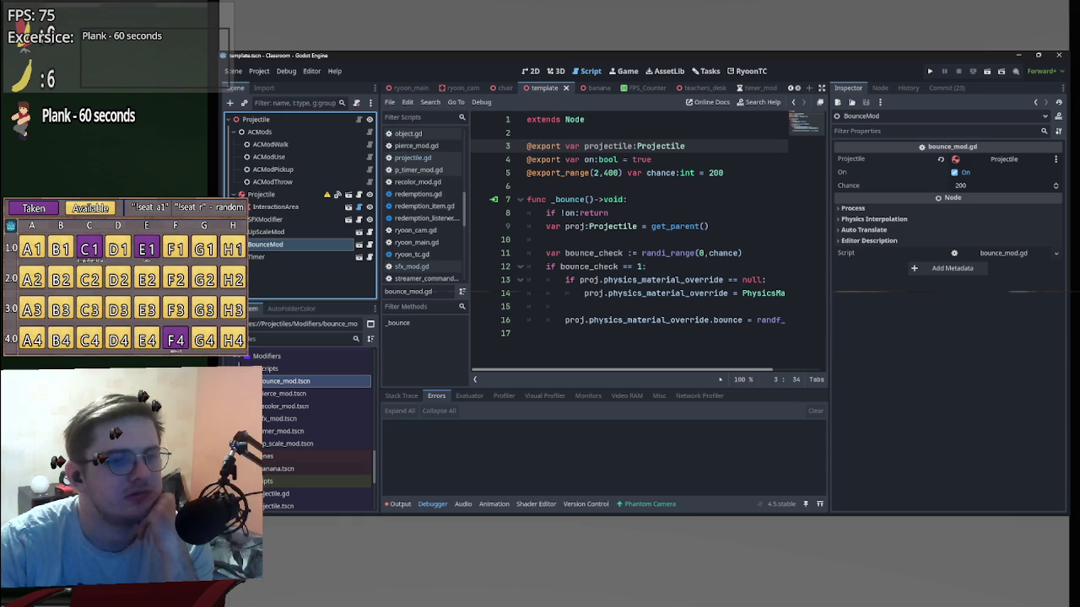
{"action": "scroll", "coordinate": [717, 379], "scroll_direction": "right", "scroll_amount": 3}
{"action": "scroll", "coordinate": [680, 383], "scroll_direction": "left", "scroll_amount": 3}
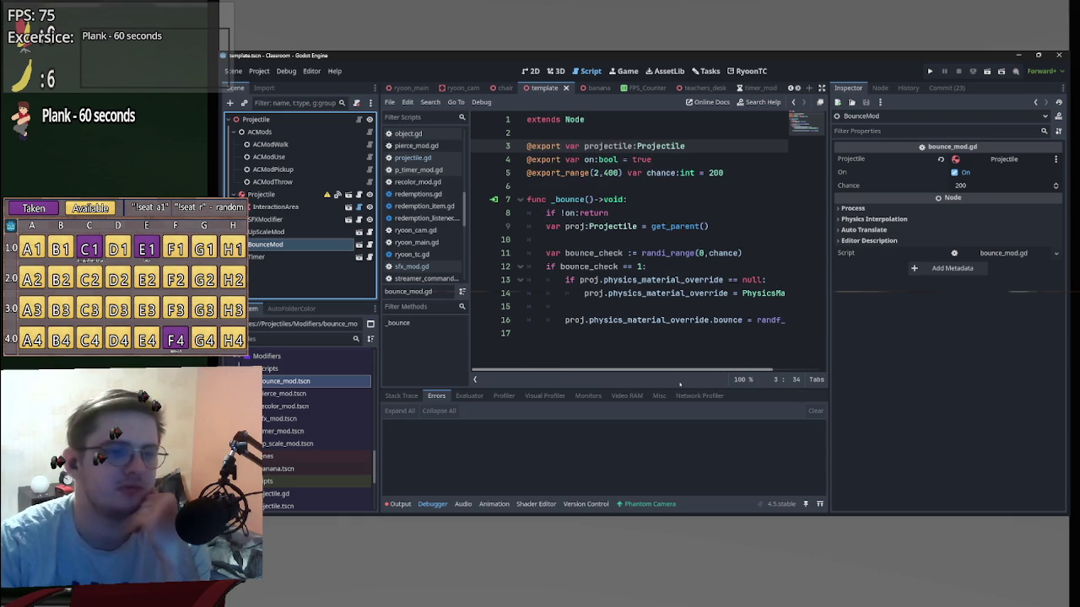
{"action": "scroll", "coordinate": [776, 384], "scroll_direction": "right", "scroll_amount": 3}
{"action": "scroll", "coordinate": [798, 383], "scroll_direction": "left", "scroll_amount": 2}
{"action": "scroll", "coordinate": [818, 381], "scroll_direction": "right", "scroll_amount": 3}
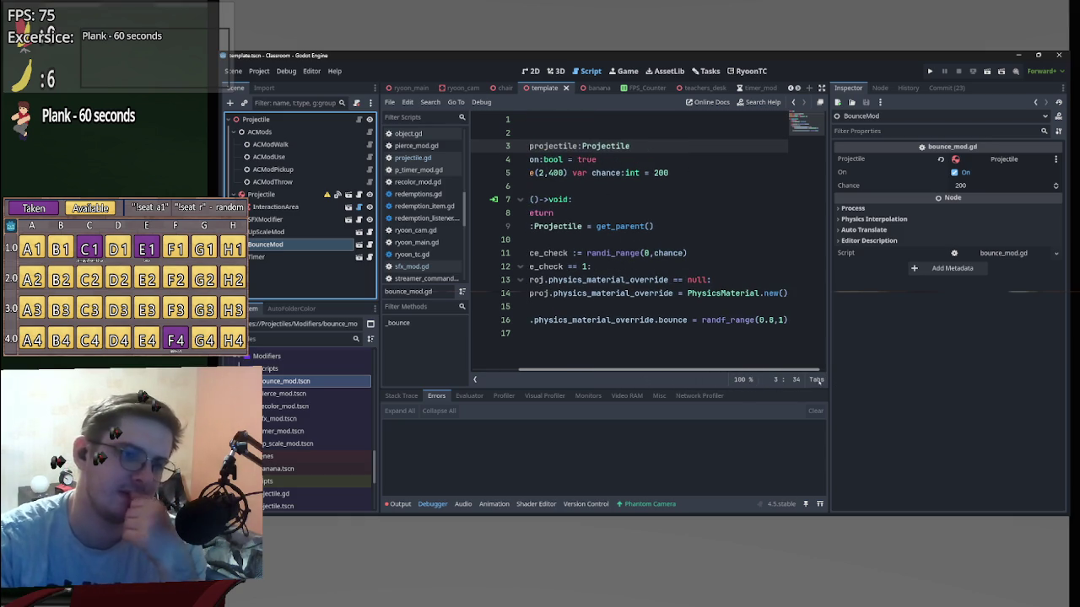
{"action": "scroll", "coordinate": [749, 372], "scroll_direction": "left", "scroll_amount": 2}
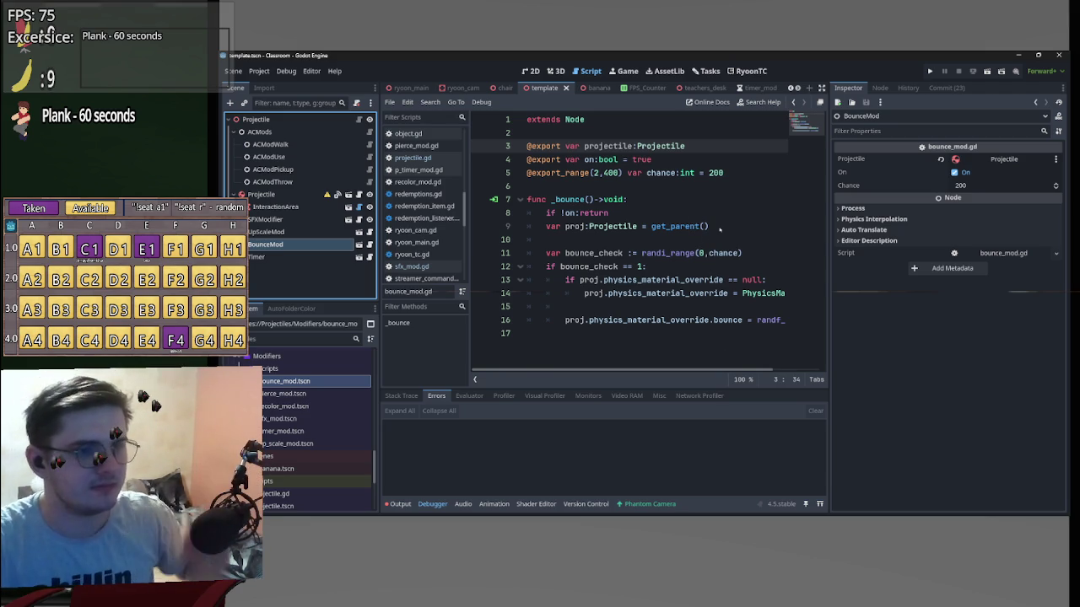
{"action": "left_click_drag", "start_coordinate": [719, 226], "coordinate": [588, 226]}
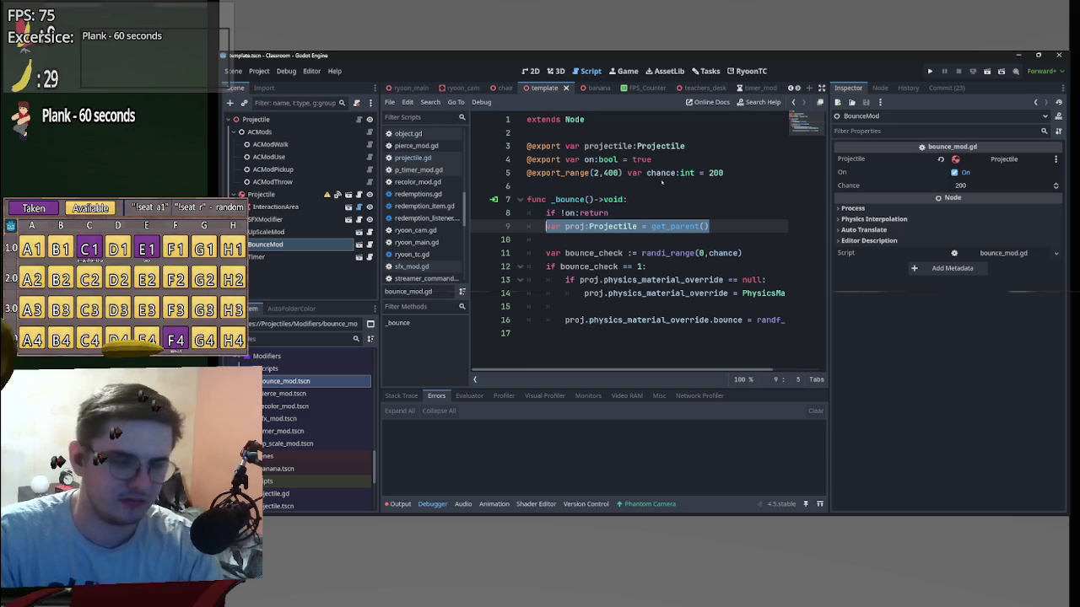
{"action": "left_click", "coordinate": [604, 146]}
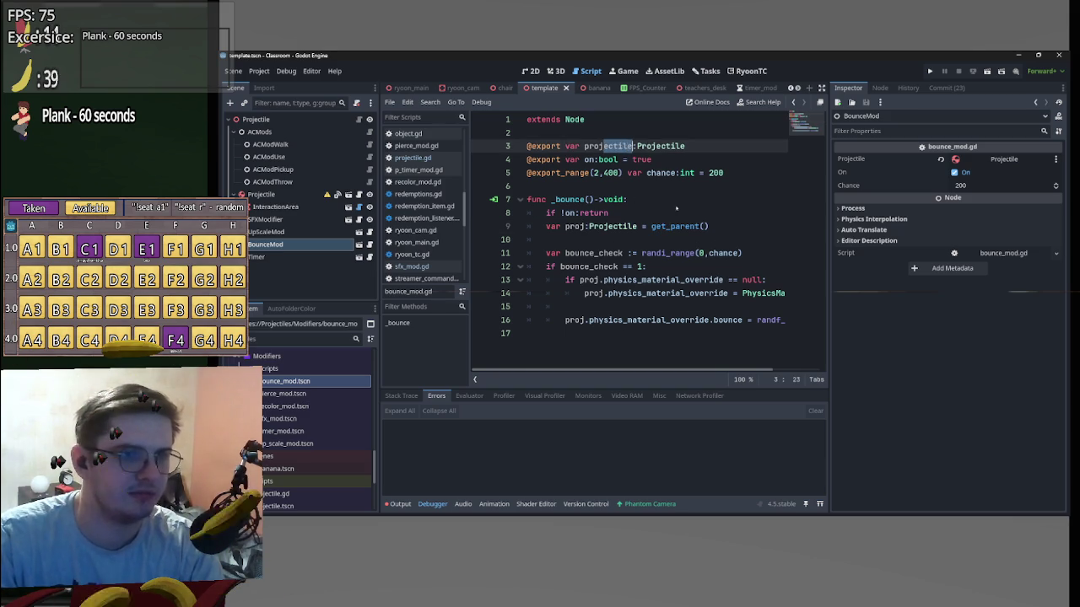
{"action": "left_click", "coordinate": [731, 227]}
{"action": "key", "text": "shift+Home"}
{"action": "key", "text": "BackSpace"}
{"action": "key", "text": "BackSpace"}
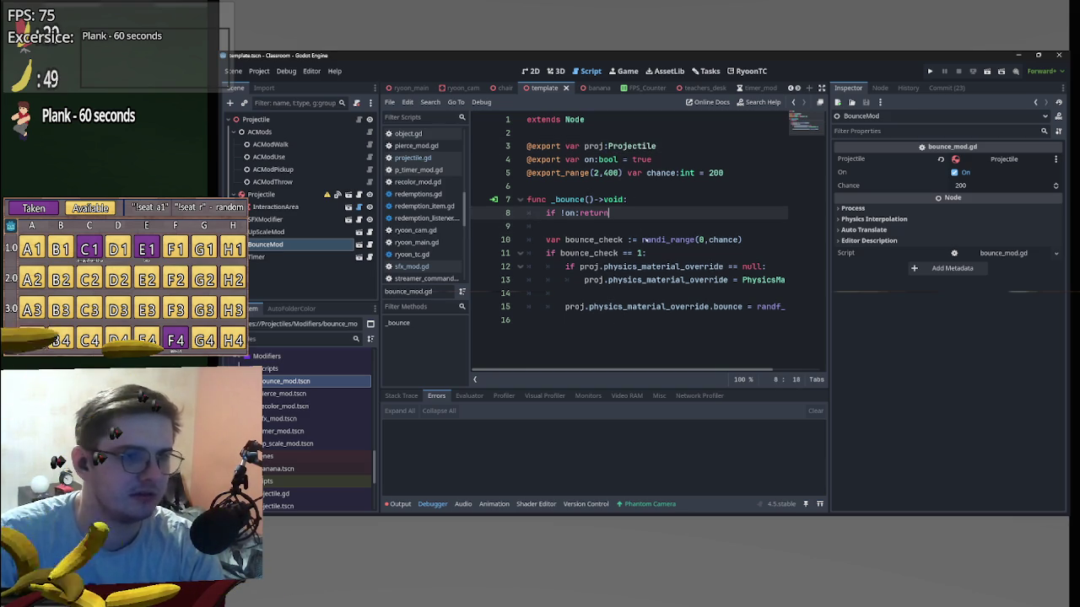
Set BounceMod's Proj property to the Projectile node and save the scene and script.
{"action": "left_click", "coordinate": [666, 165]}
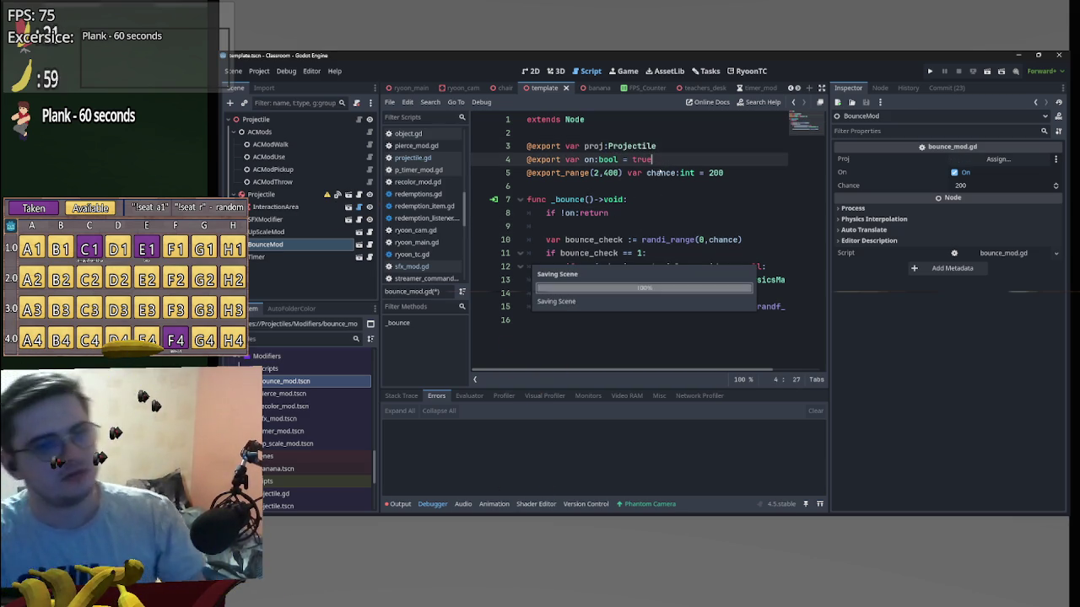
{"action": "left_click", "coordinate": [978, 163]}
{"action": "left_click", "coordinate": [599, 183]}
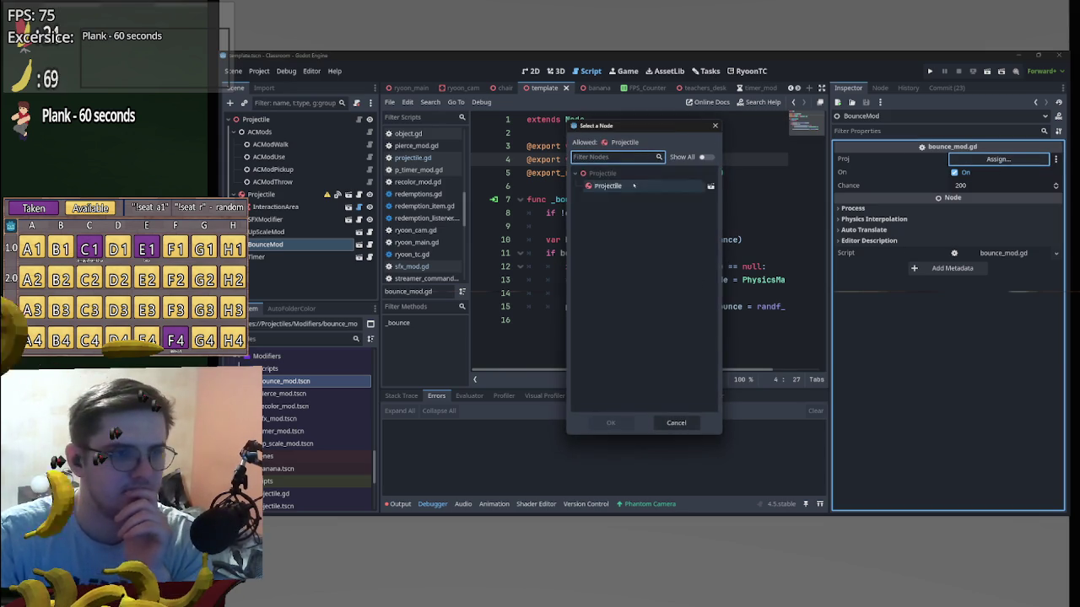
{"action": "left_click", "coordinate": [612, 422]}
{"action": "left_click", "coordinate": [706, 199]}
{"action": "key", "text": "ctrl+s"}
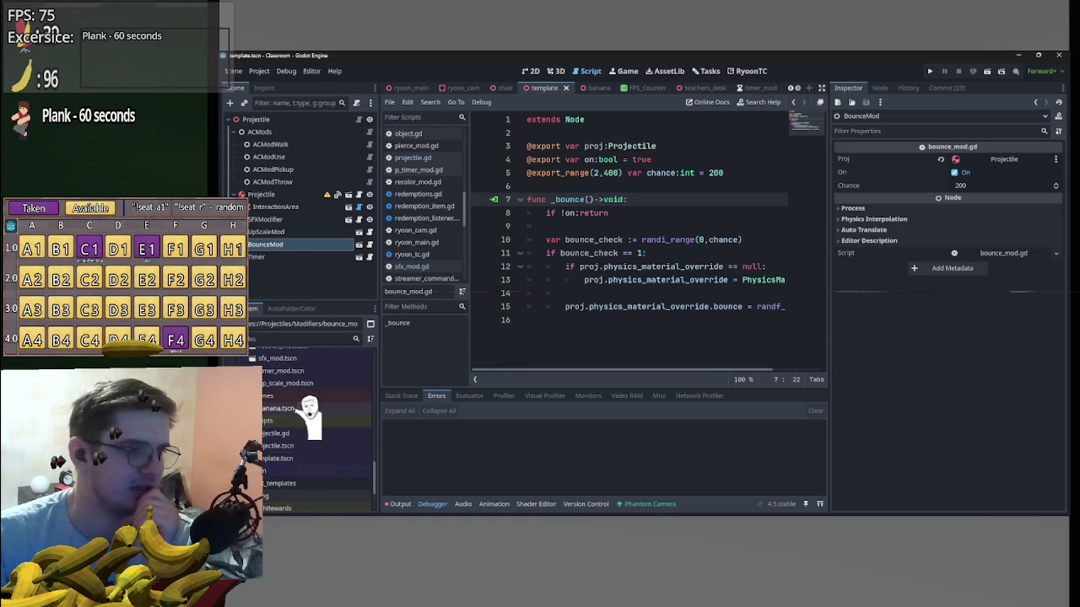
Open the banana scene, widen the script editor, collapse Projectile and select the Banana root.
{"action": "double_click", "coordinate": [311, 468]}
{"action": "left_click", "coordinate": [278, 253]}
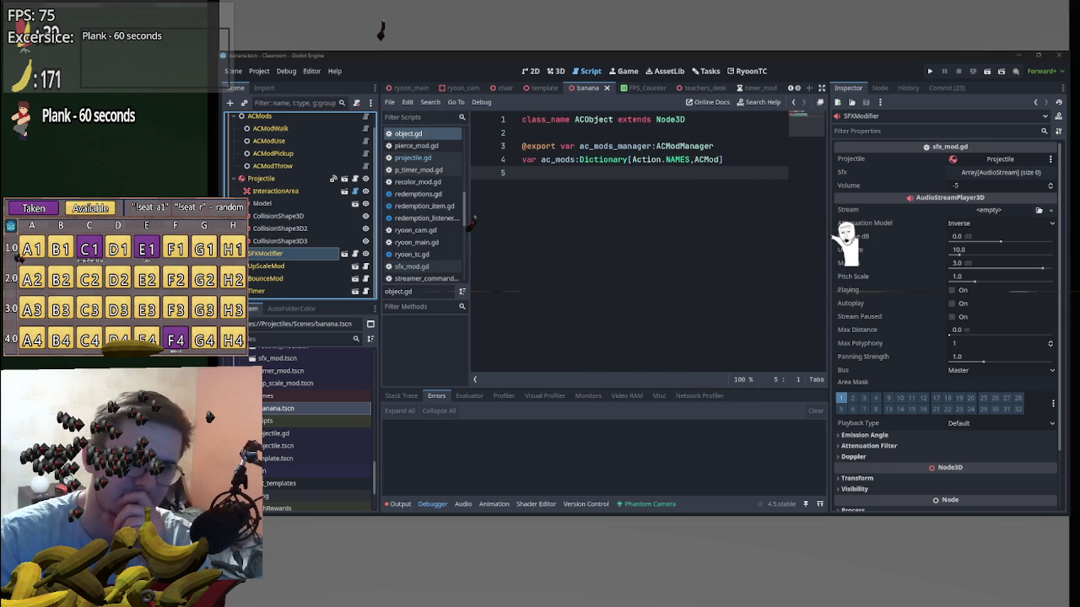
{"action": "left_click_drag", "start_coordinate": [835, 236], "coordinate": [921, 241]}
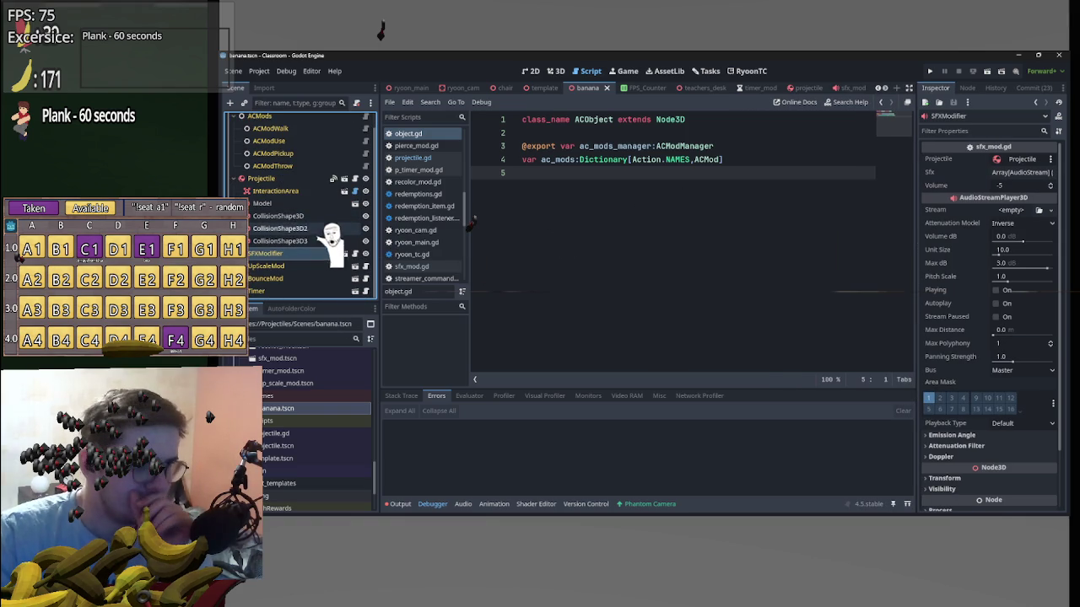
{"action": "left_click", "coordinate": [237, 179]}
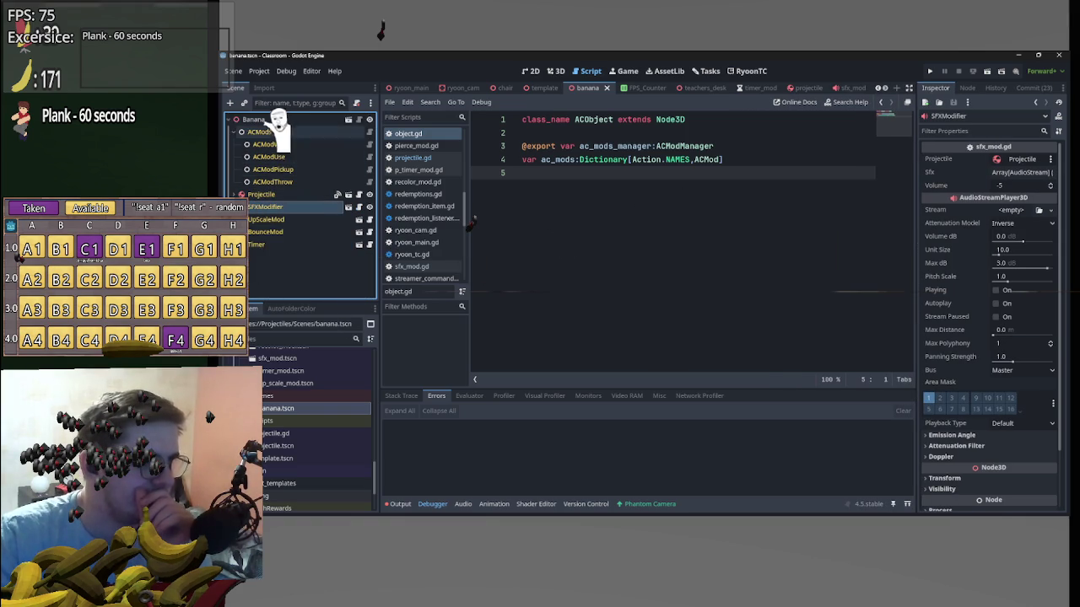
{"action": "left_click", "coordinate": [254, 119]}
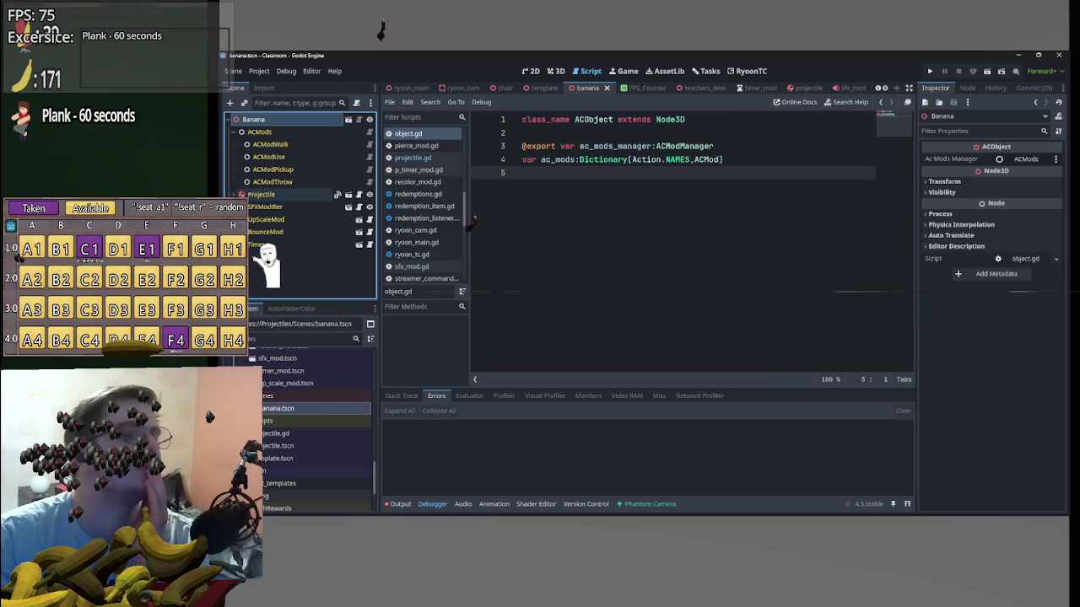
Drop recolor_mod.tscn onto the Banana root and review its recolor_mod.gd script.
{"action": "scroll", "coordinate": [316, 430], "scroll_direction": "up", "scroll_amount": 3}
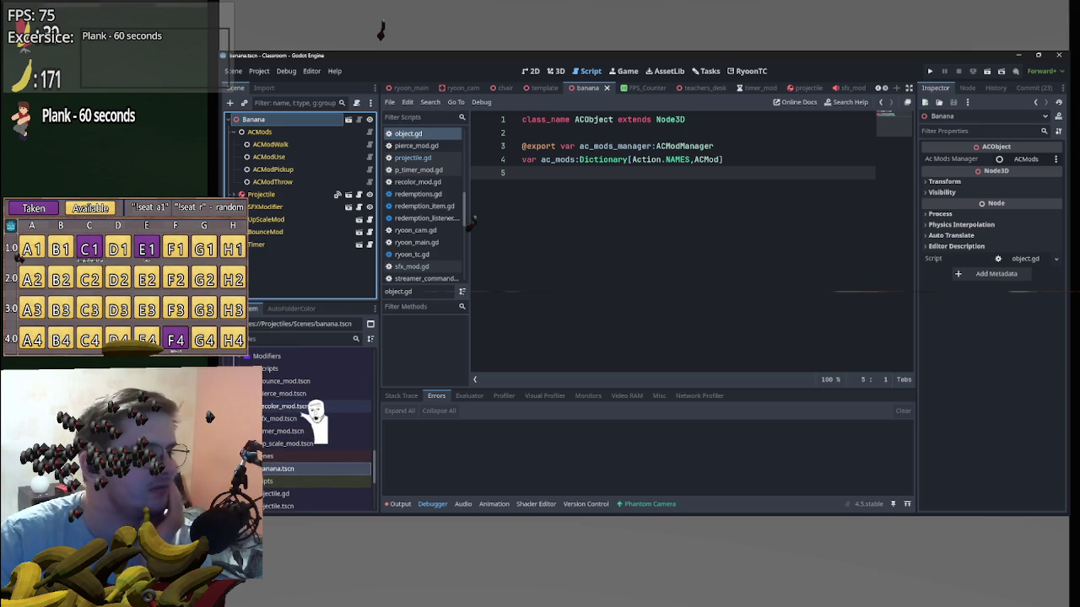
{"action": "left_click_drag", "start_coordinate": [311, 409], "coordinate": [300, 119]}
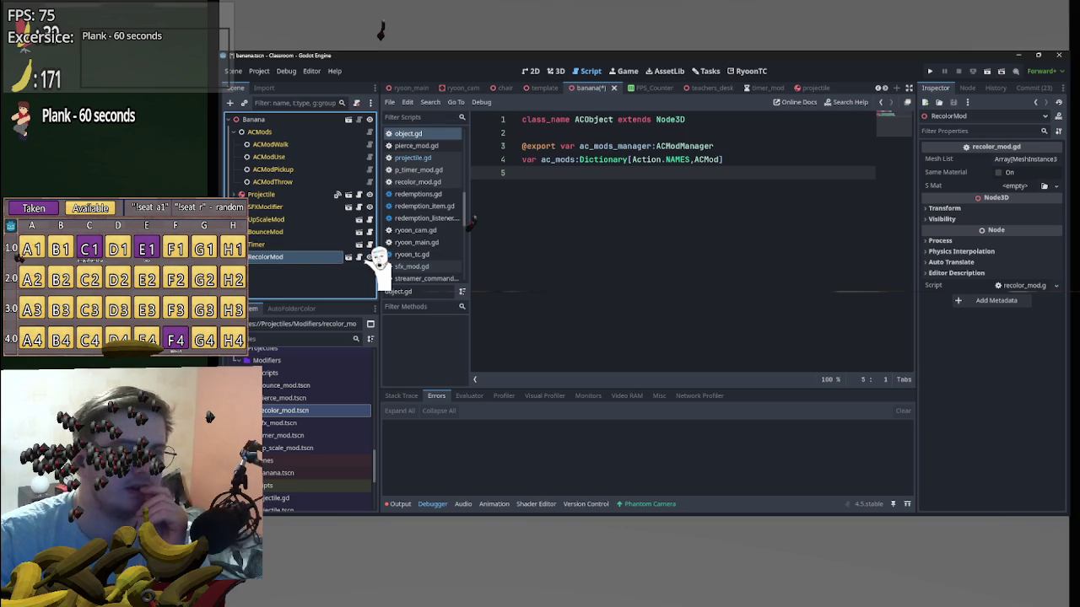
{"action": "left_click", "coordinate": [369, 256]}
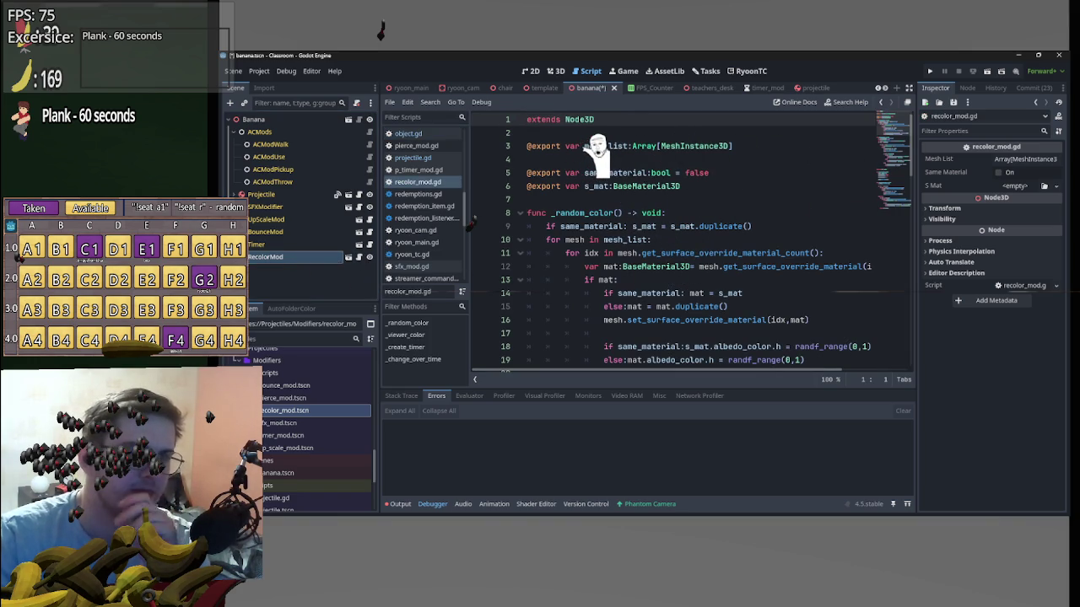
{"action": "scroll", "coordinate": [685, 245], "scroll_direction": "down", "scroll_amount": 3}
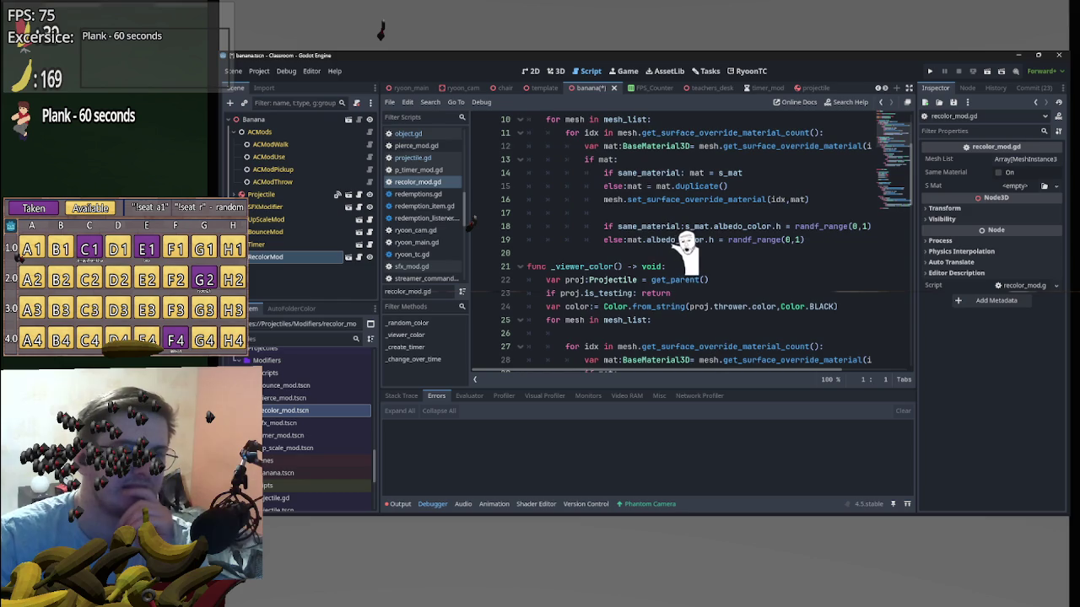
{"action": "scroll", "coordinate": [685, 245], "scroll_direction": "up", "scroll_amount": 3}
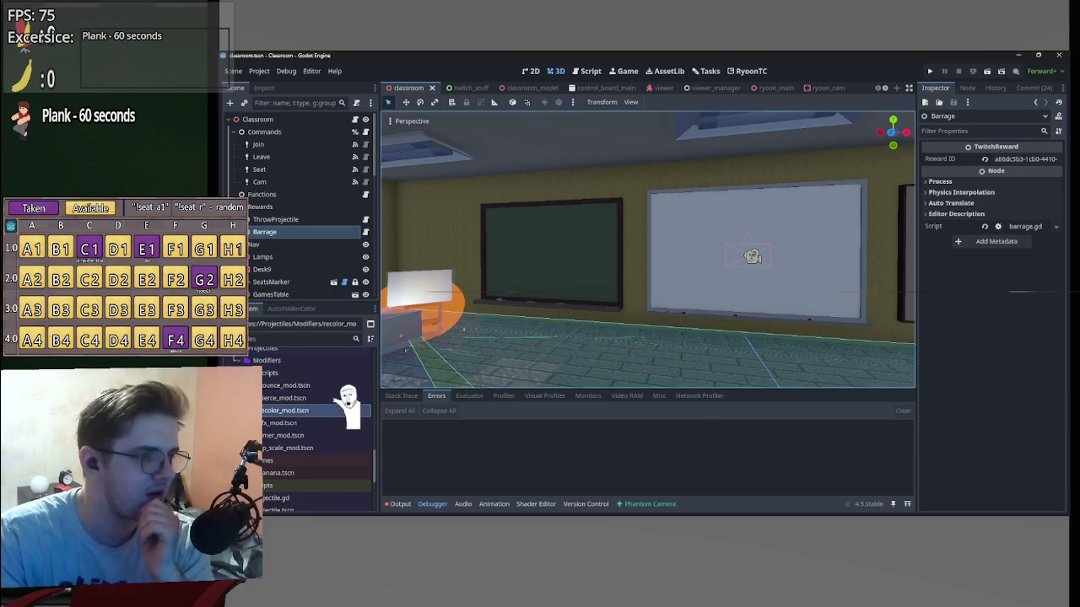
{"action": "scroll", "coordinate": [588, 84], "scroll_direction": "down", "scroll_amount": 2}
{"action": "scroll", "coordinate": [590, 87], "scroll_direction": "down", "scroll_amount": 2}
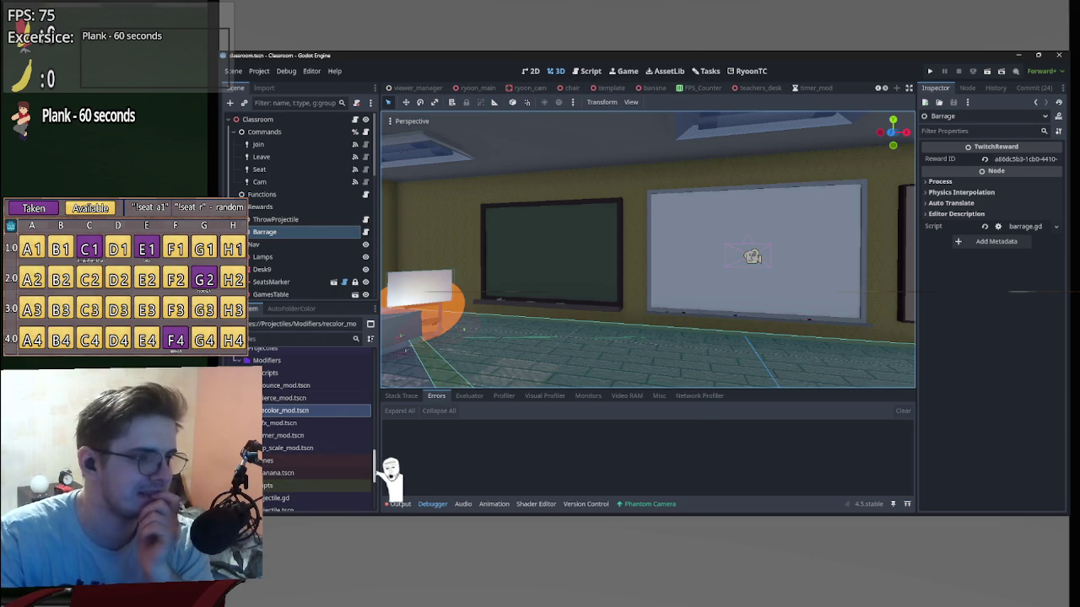
{"action": "left_click_drag", "start_coordinate": [378, 464], "coordinate": [377, 485]}
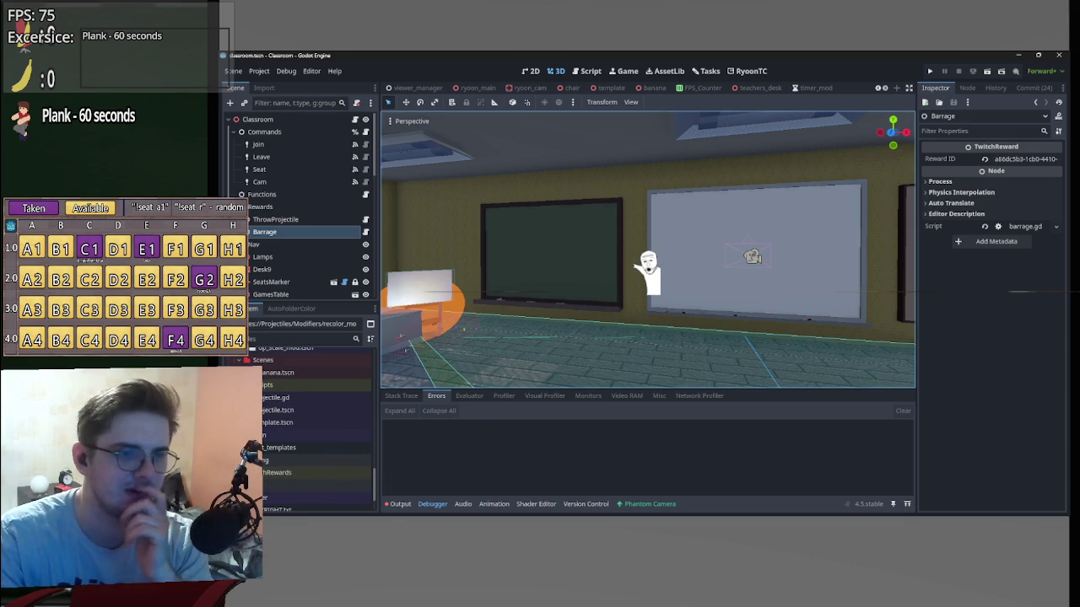
{"action": "mouse_move", "coordinate": [703, 253]}
{"action": "left_mouse_down"}
{"action": "mouse_move", "coordinate": [650, 301]}
{"action": "mouse_move", "coordinate": [740, 269]}
{"action": "mouse_move", "coordinate": [656, 295]}
{"action": "mouse_move", "coordinate": [689, 309]}
{"action": "mouse_move", "coordinate": [661, 291]}
{"action": "mouse_move", "coordinate": [698, 241]}
{"action": "left_mouse_up"}
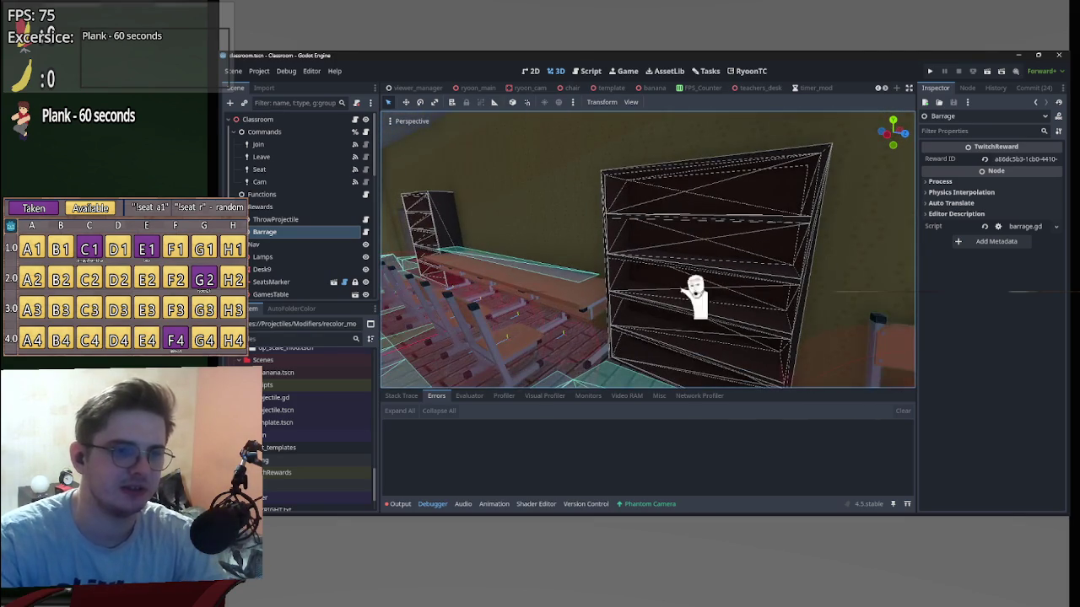
{"action": "mouse_move", "coordinate": [661, 295]}
{"action": "left_mouse_down"}
{"action": "mouse_move", "coordinate": [637, 297]}
{"action": "mouse_move", "coordinate": [660, 295]}
{"action": "left_mouse_up"}
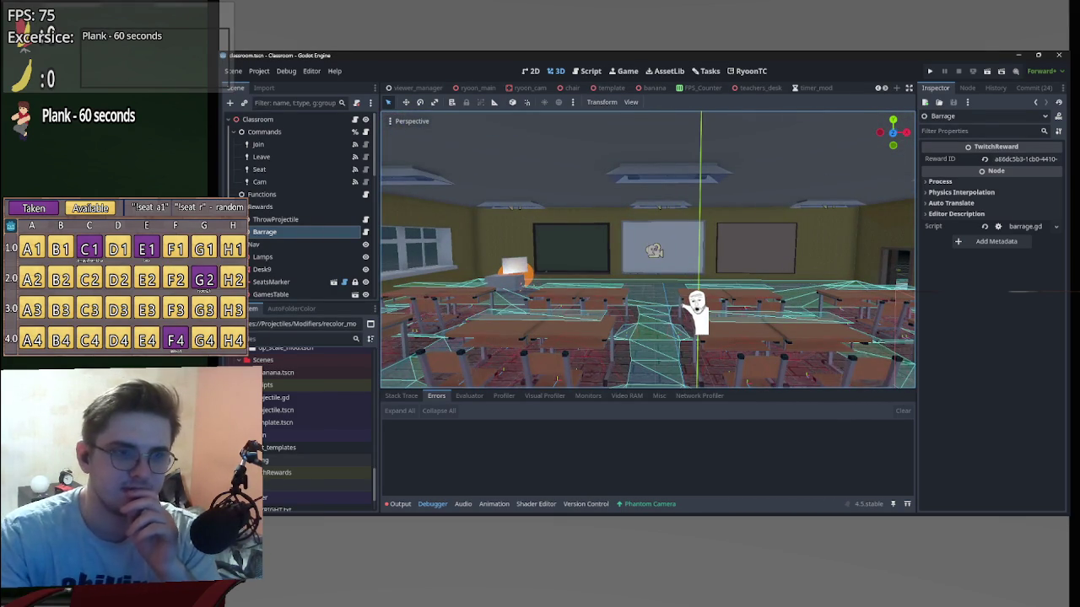
{"action": "mouse_move", "coordinate": [590, 498]}
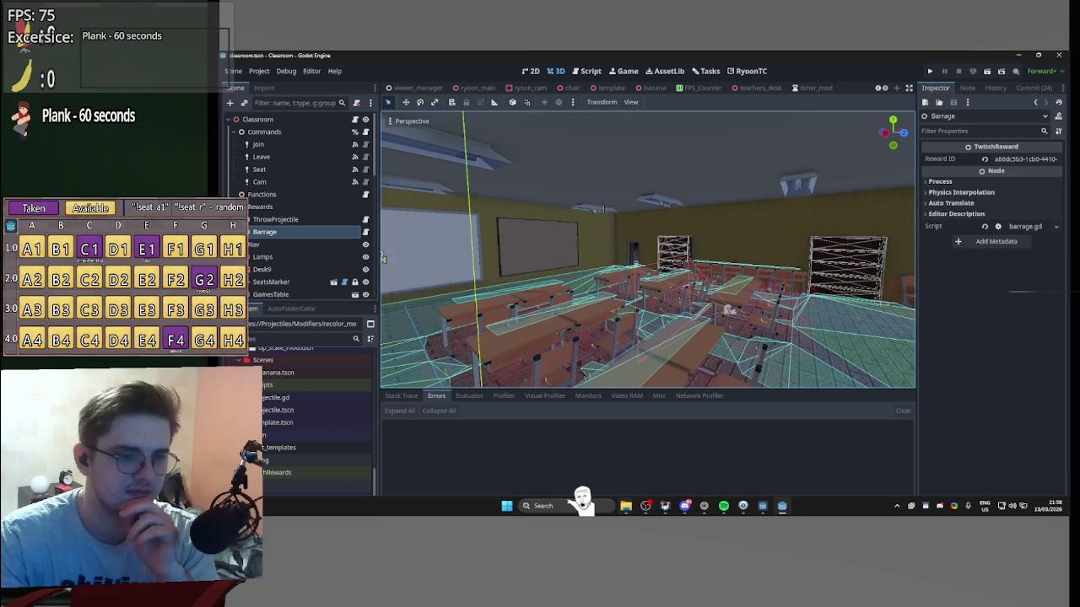
{"action": "left_click", "coordinate": [508, 506]}
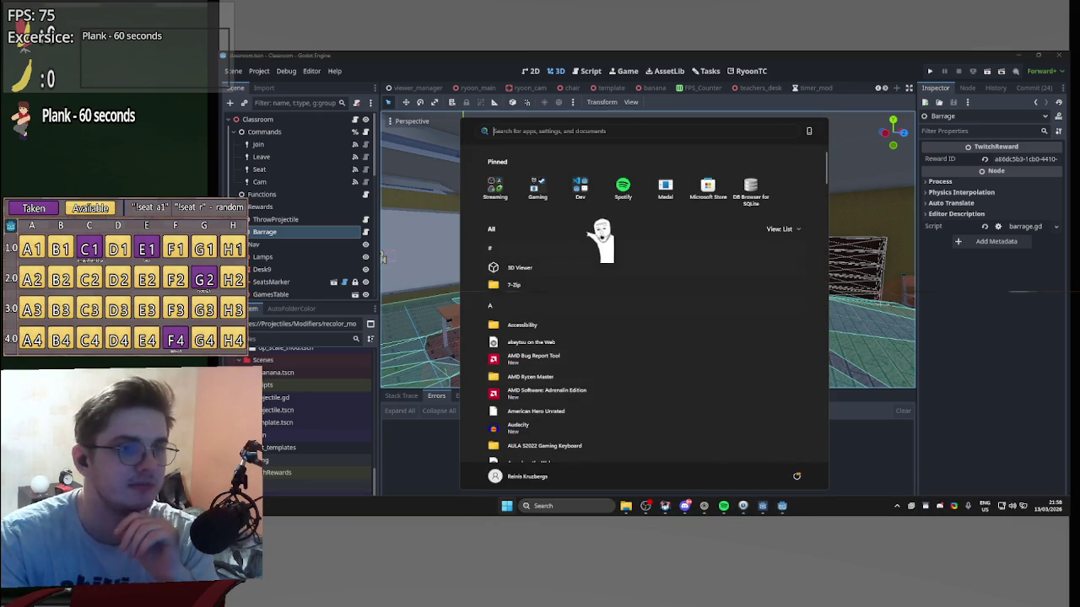
Start Godot 4.5 from the Dev folder and run the DAGDC Winter Jam XOXO project.
{"action": "left_click", "coordinate": [591, 186]}
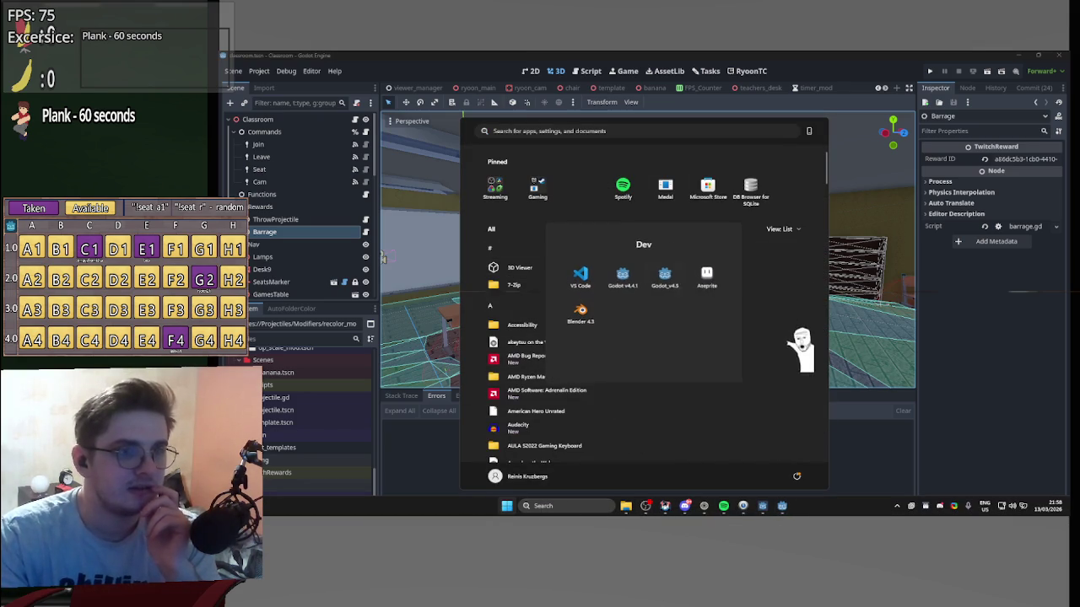
{"action": "left_click", "coordinate": [666, 278]}
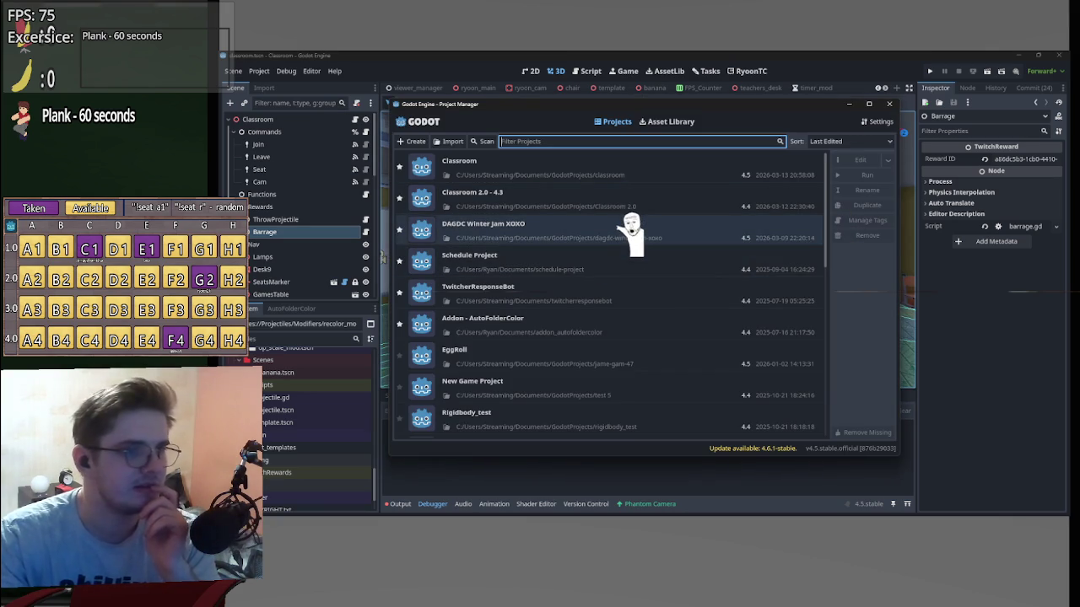
{"action": "left_click", "coordinate": [635, 230]}
{"action": "left_click", "coordinate": [877, 175]}
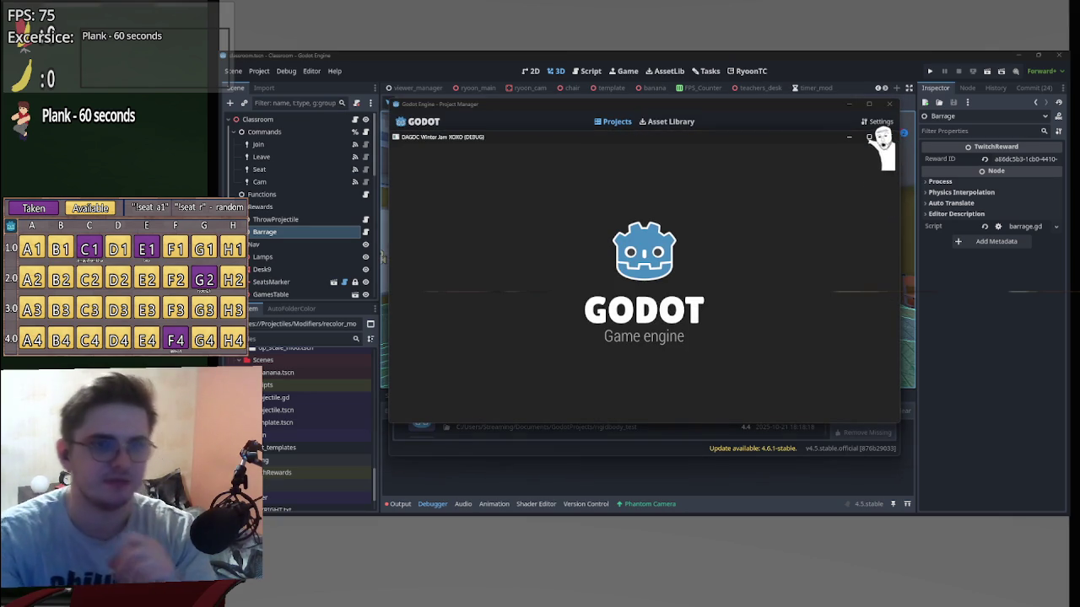
{"action": "left_click", "coordinate": [670, 291]}
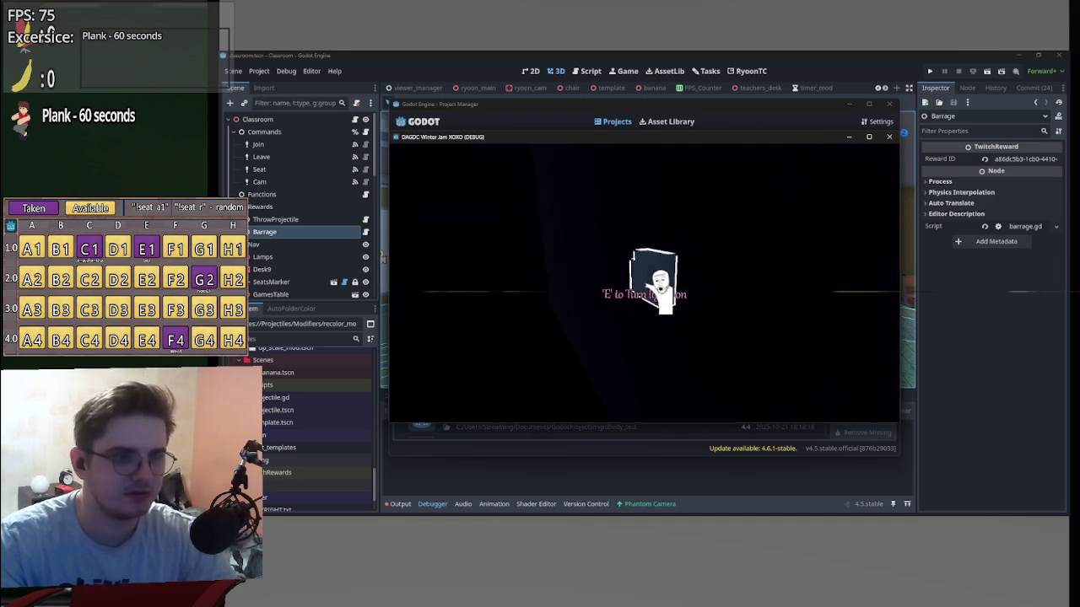
Turn the game light on with E, play, then pause and close the game and Project Manager.
{"action": "key", "text": "e"}
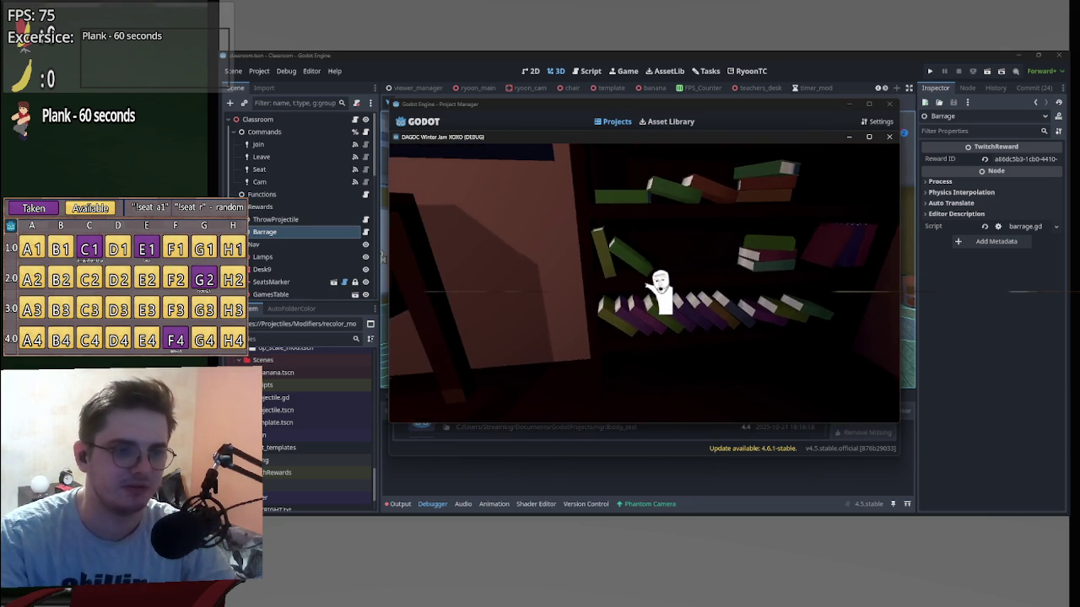
{"action": "key", "text": "Escape"}
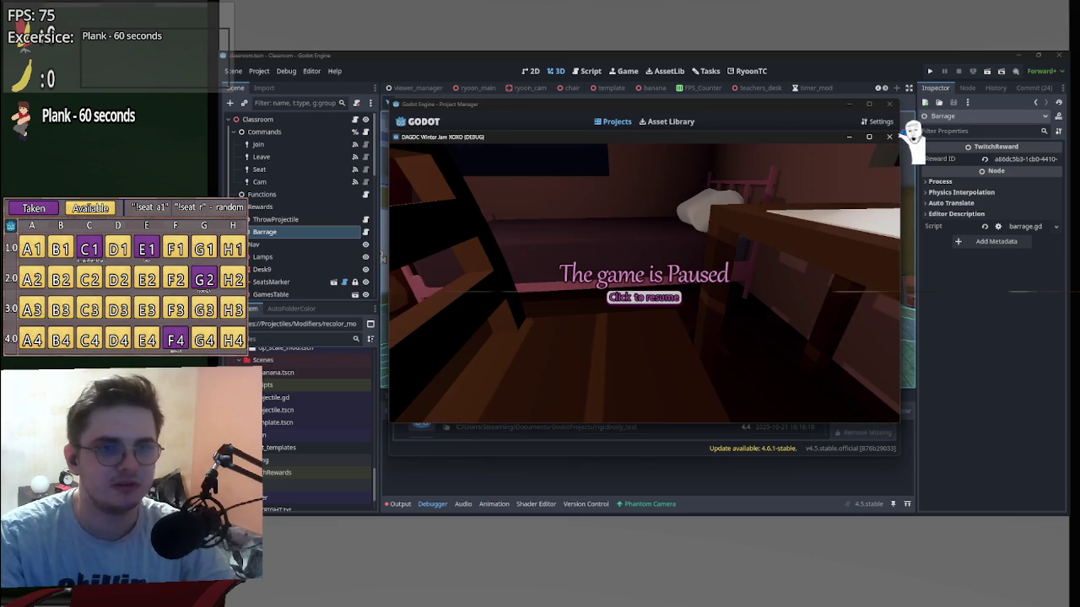
{"action": "left_click", "coordinate": [889, 136]}
{"action": "left_click", "coordinate": [889, 103]}
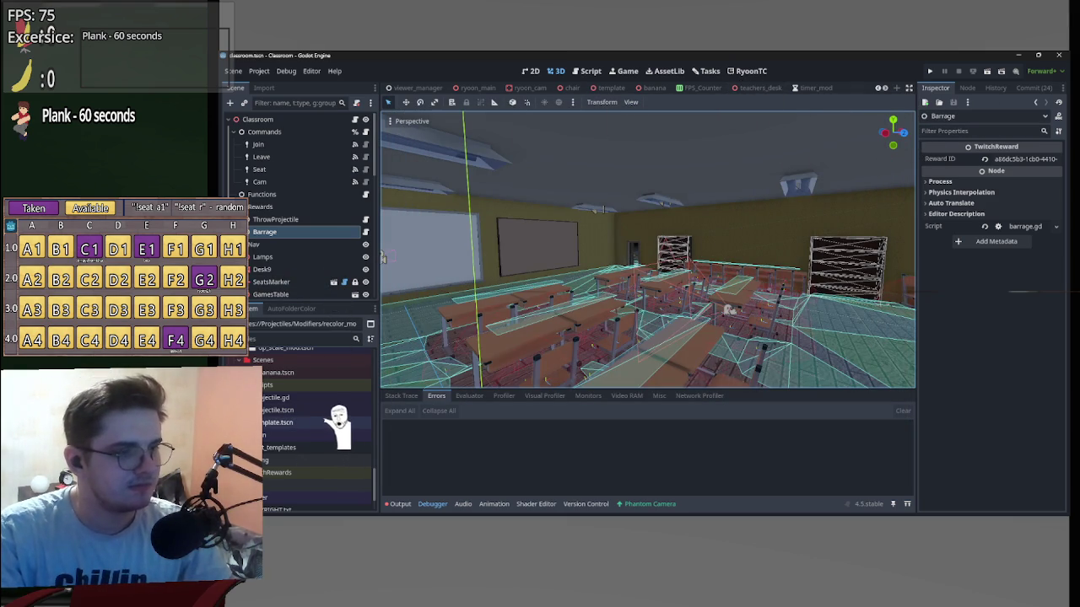
In recolor_mod.gd, replace the line 3 declaration with projectile:Projectile, remove the blank line, and save.
{"action": "double_click", "coordinate": [278, 372]}
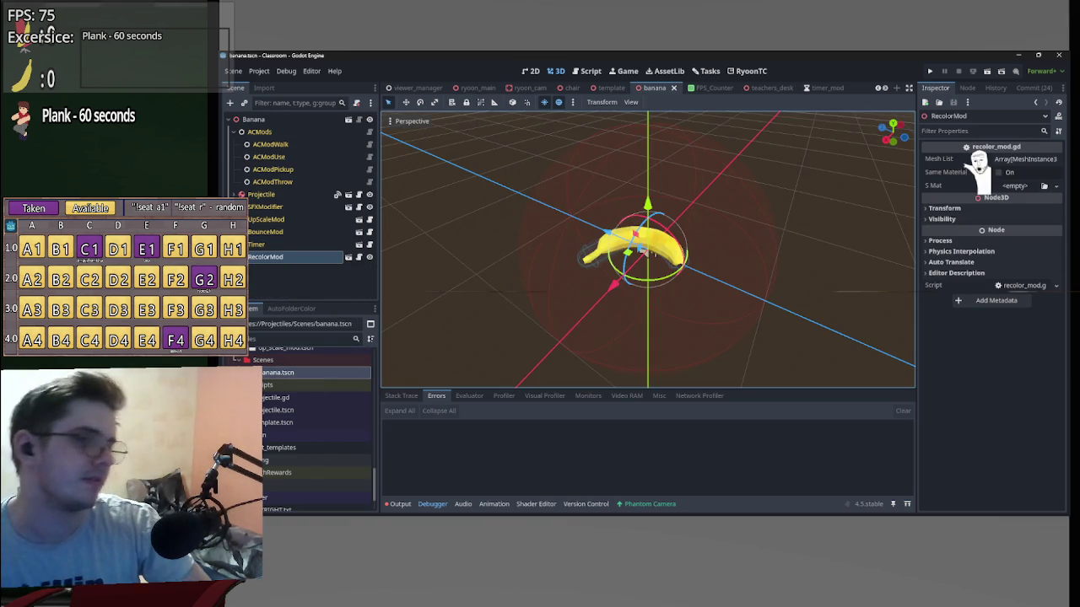
{"action": "left_click", "coordinate": [359, 257]}
{"action": "scroll", "coordinate": [691, 301], "scroll_direction": "up", "scroll_amount": 15}
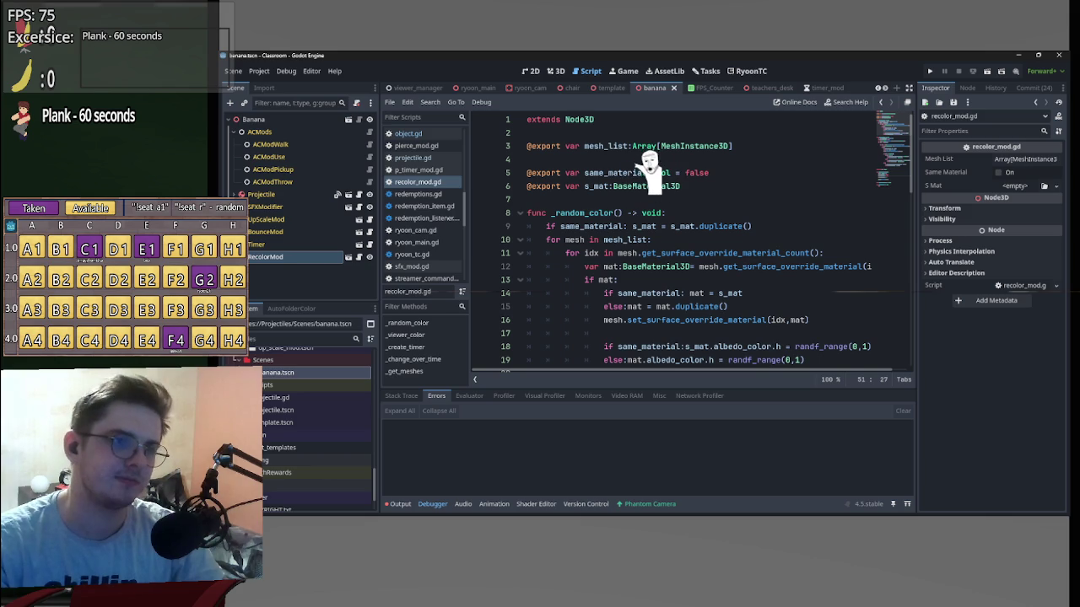
{"action": "left_click_drag", "start_coordinate": [727, 146], "coordinate": [584, 146]}
{"action": "type", "text": "projectile:Projectile"}
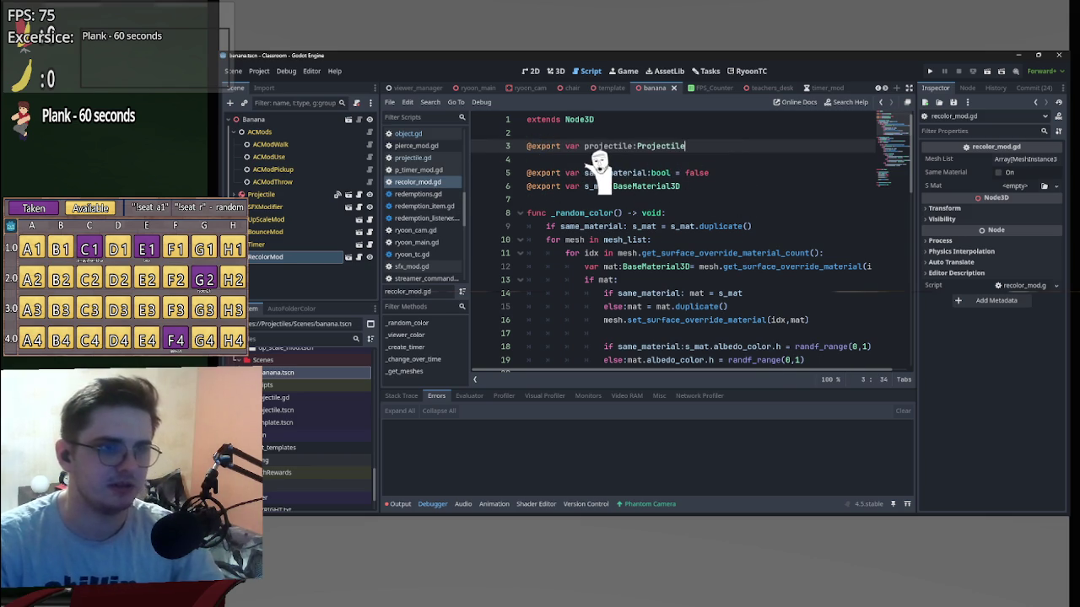
{"action": "left_click", "coordinate": [528, 158]}
{"action": "key", "text": "BackSpace"}
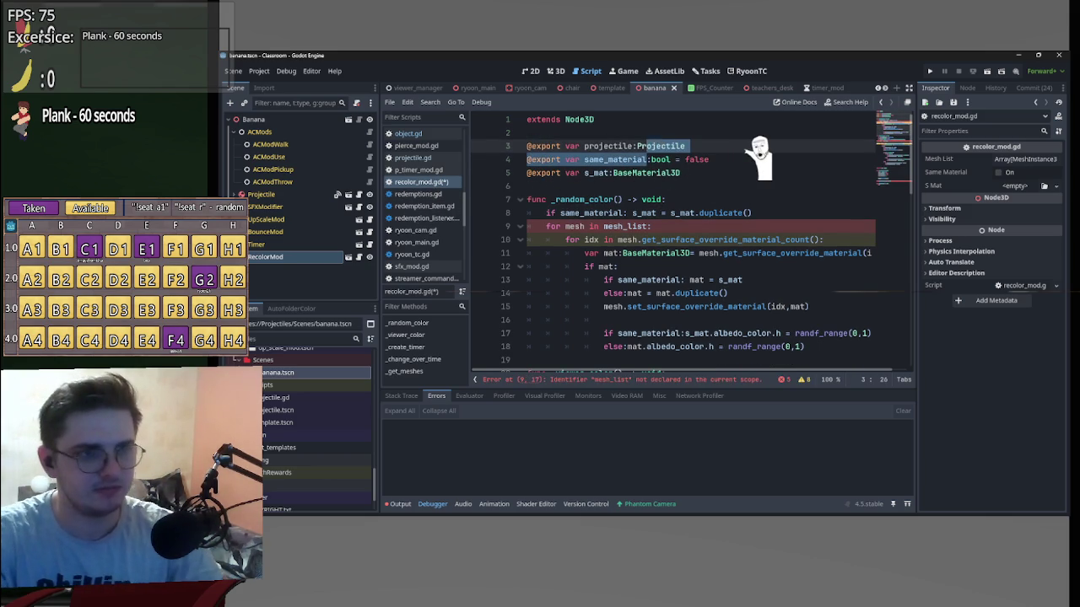
{"action": "key", "text": "ctrl+s"}
Declare var mesh_list as Array[MeshInstance3D] above the _random_color function.
{"action": "left_click", "coordinate": [663, 186]}
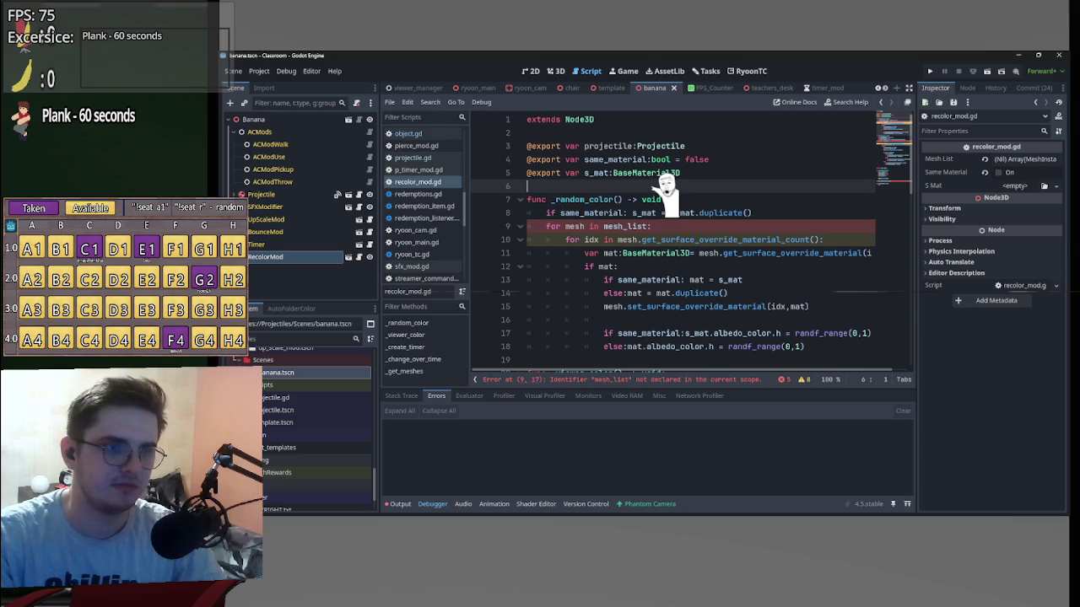
{"action": "key", "text": "Return"}
{"action": "key", "text": "Return"}
{"action": "key", "text": "Up"}
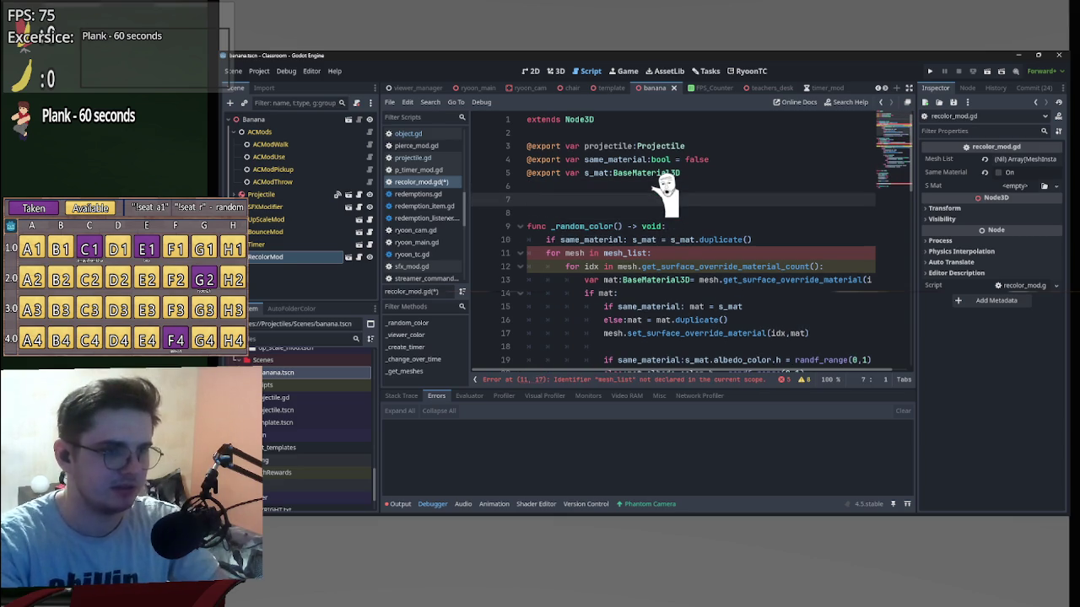
{"action": "type", "text": "h"}
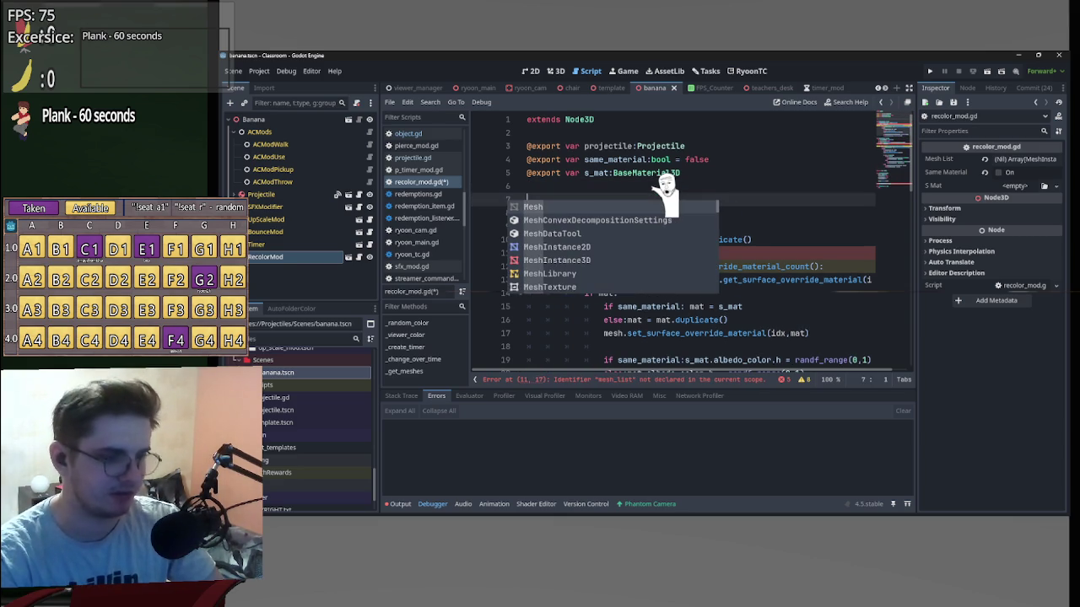
{"action": "key", "text": "BackSpace"}
{"action": "key", "text": "BackSpace"}
{"action": "key", "text": "BackSpace"}
{"action": "type", "text": "var mesh_l;"}
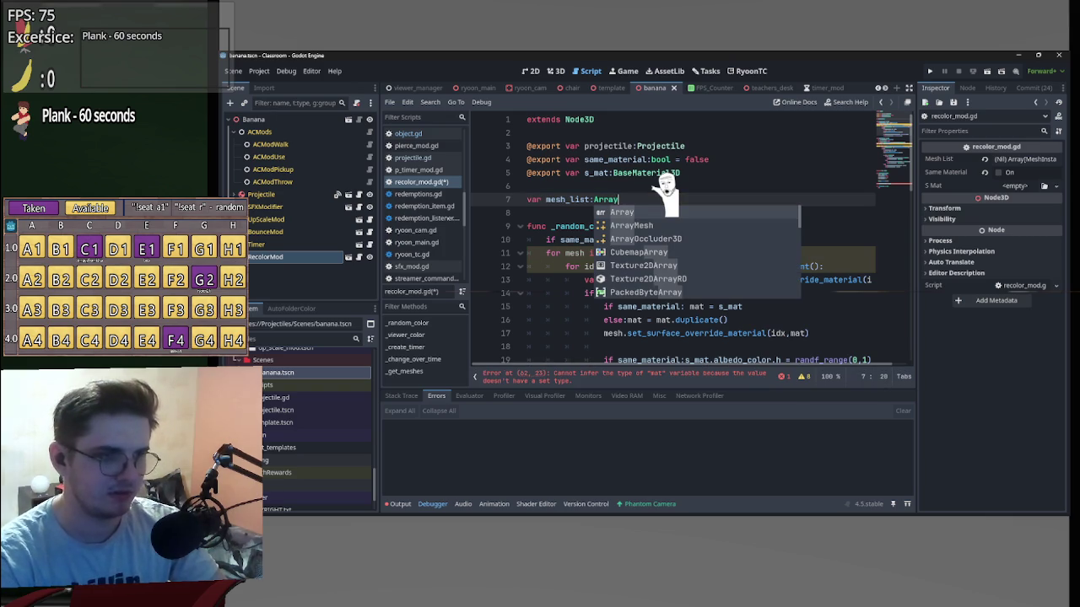
{"action": "type", "text": "["}
{"action": "type", "text": "MeshIn"}
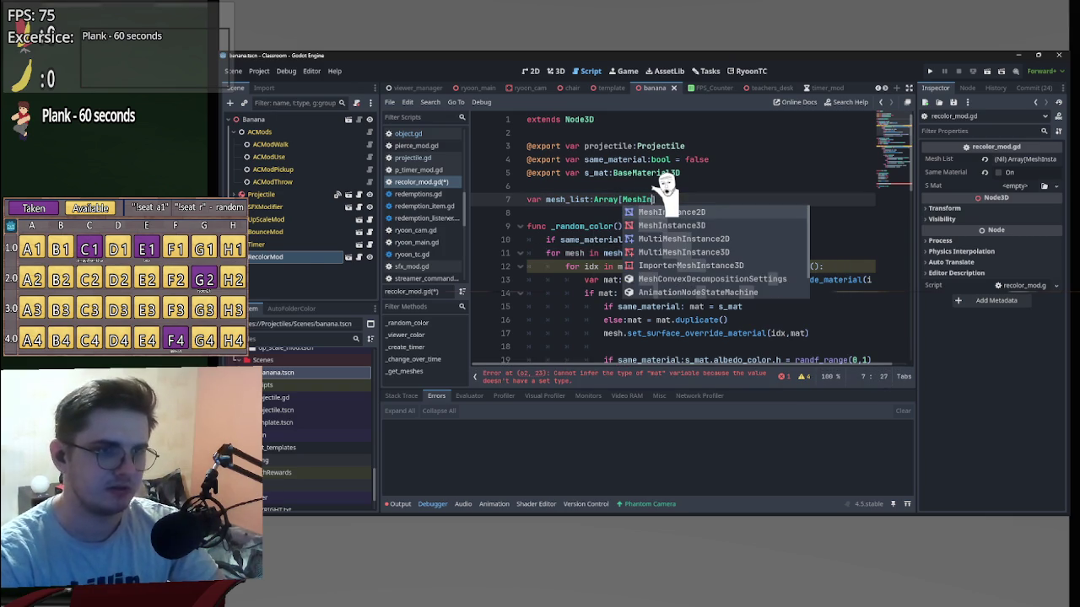
{"action": "key", "text": "Down"}
{"action": "key", "text": "Return"}
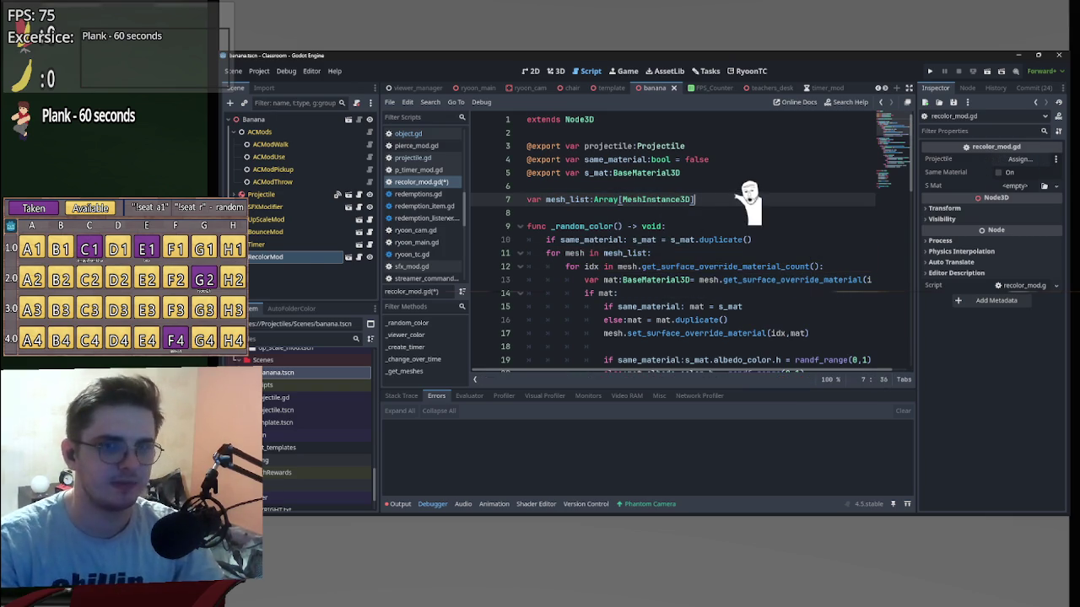
Insert a blank line above pass in the _get_meshes function.
{"action": "scroll", "coordinate": [818, 245], "scroll_direction": "down", "scroll_amount": 14}
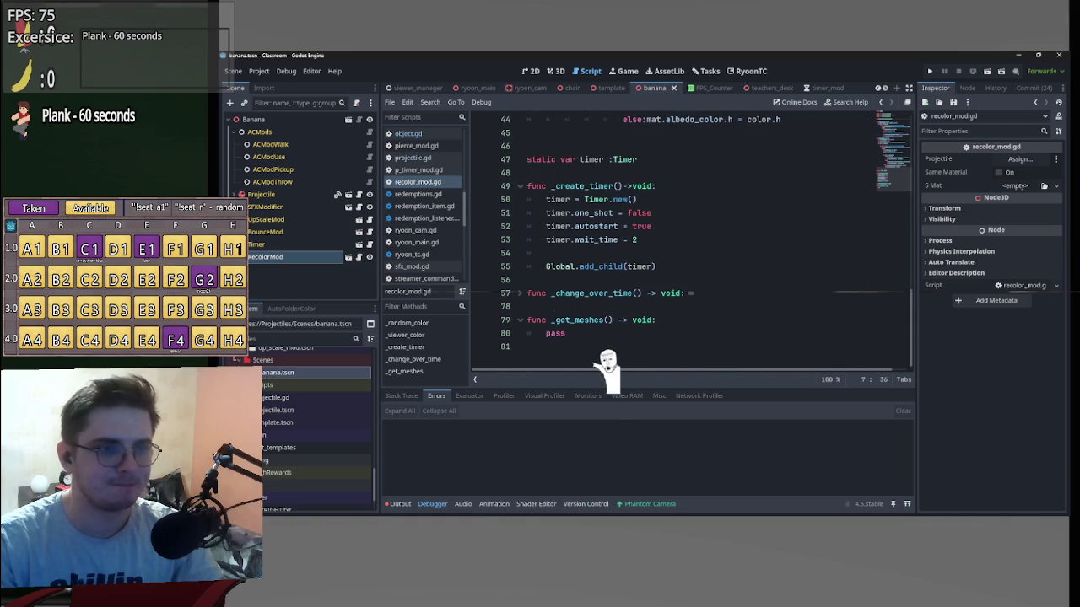
{"action": "left_click", "coordinate": [547, 333]}
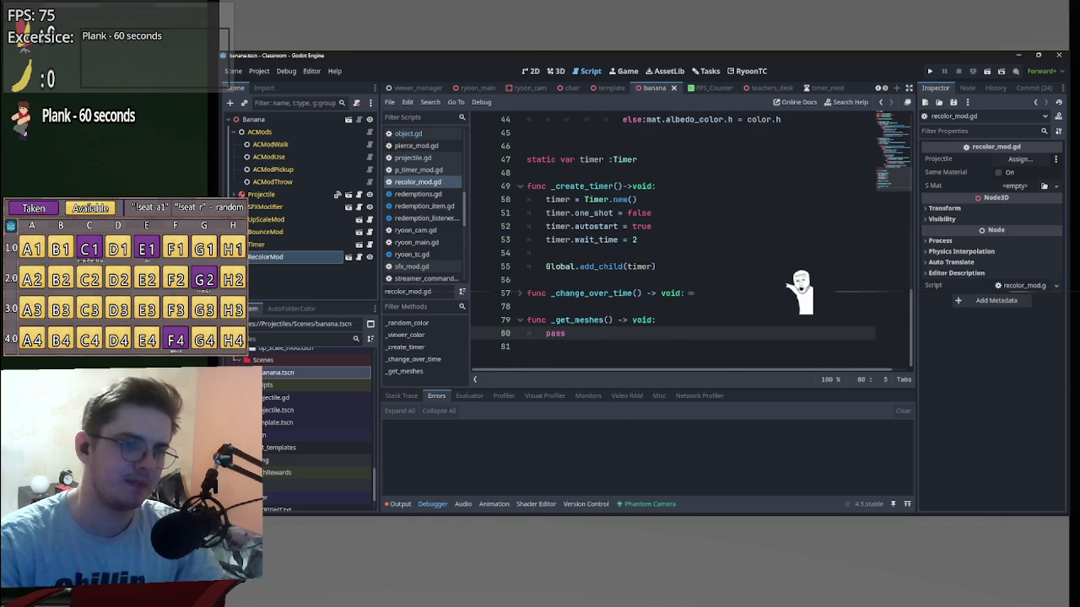
{"action": "key", "text": "Return"}
{"action": "key", "text": "Return"}
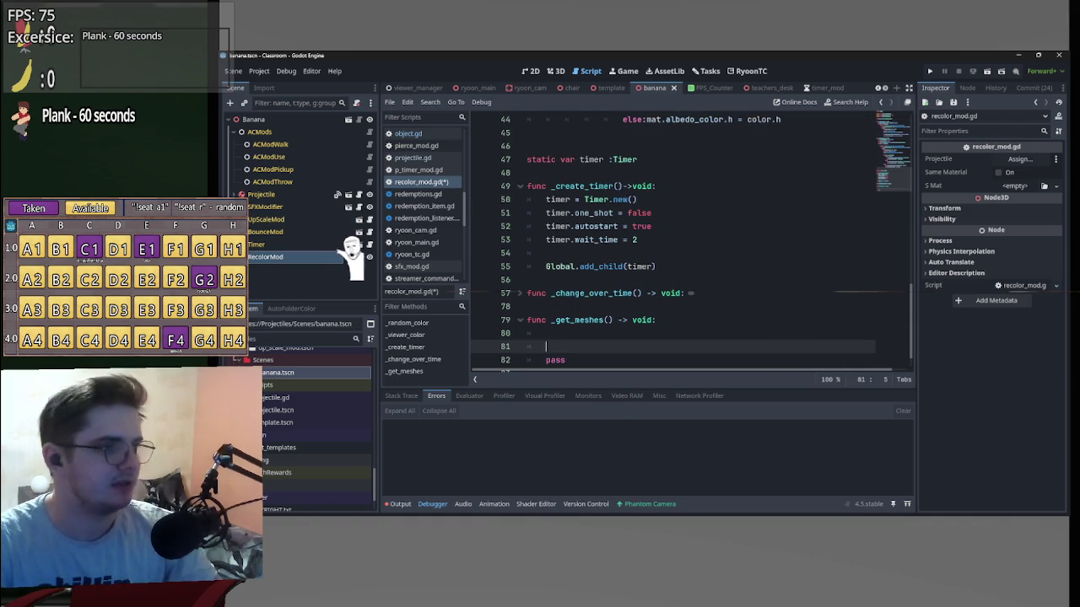
{"action": "left_click", "coordinate": [358, 219]}
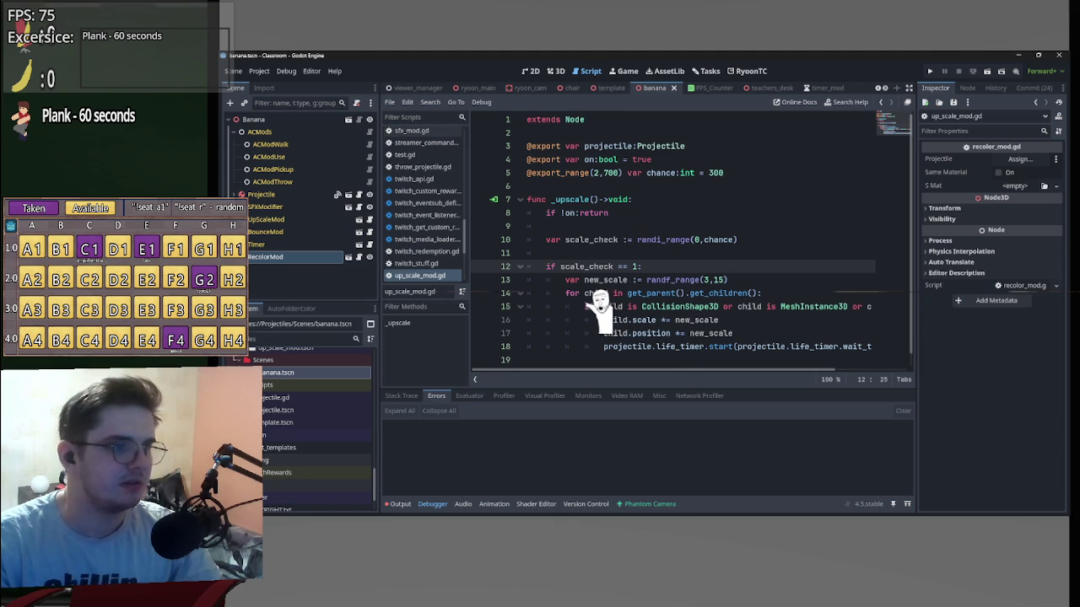
Replace get_parent() on line 14 of up_scale_mod.gd with projectile and review the child loop.
{"action": "left_click", "coordinate": [681, 293]}
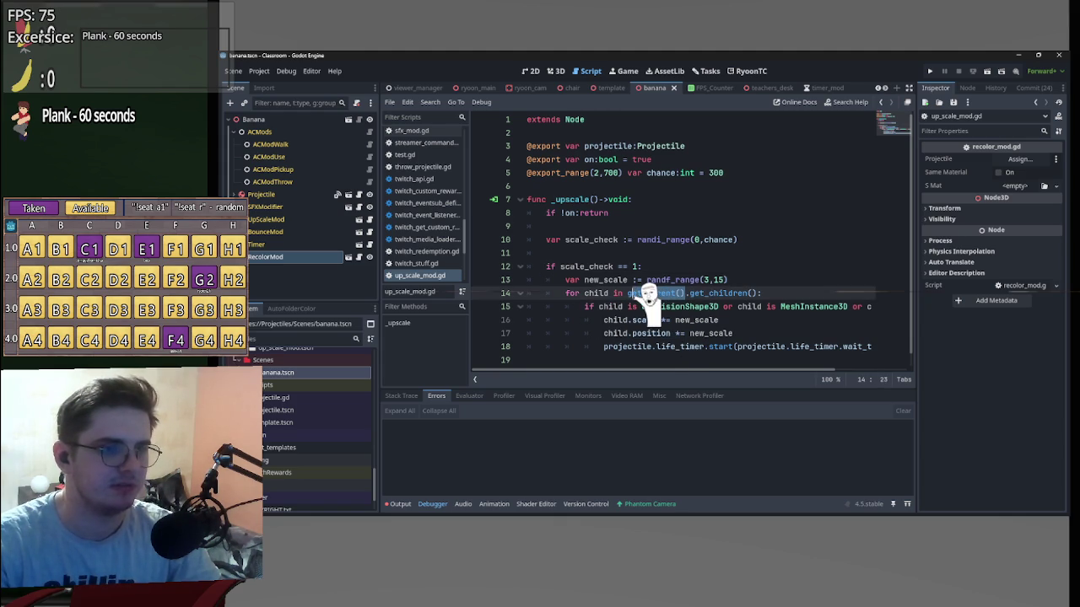
{"action": "left_click_drag", "start_coordinate": [634, 146], "coordinate": [587, 146]}
{"action": "key", "text": "ctrl+c"}
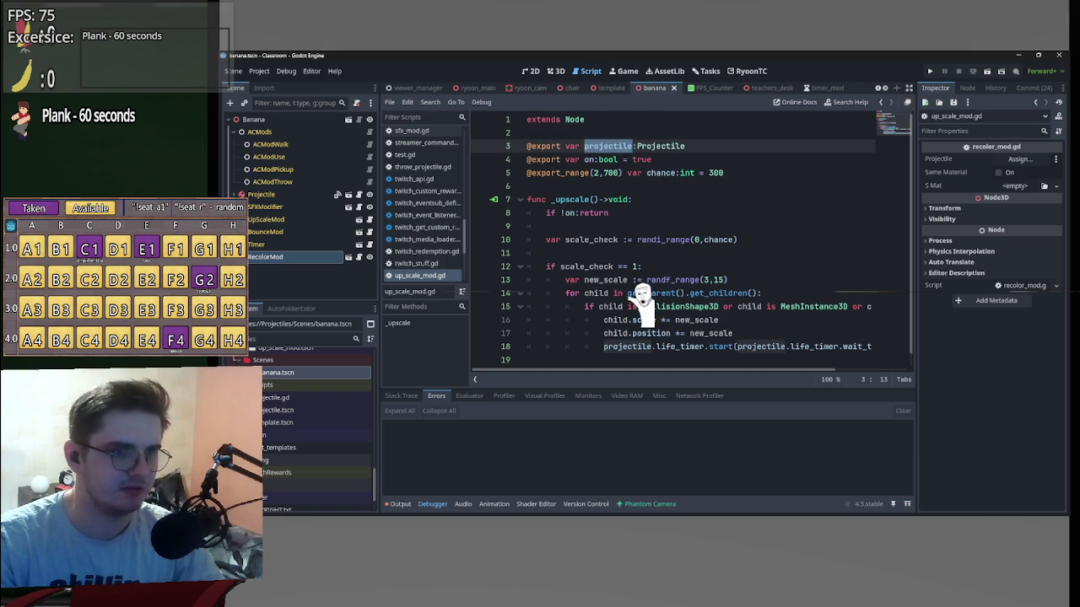
{"action": "left_click_drag", "start_coordinate": [629, 293], "coordinate": [682, 293]}
{"action": "key", "text": "ctrl+v"}
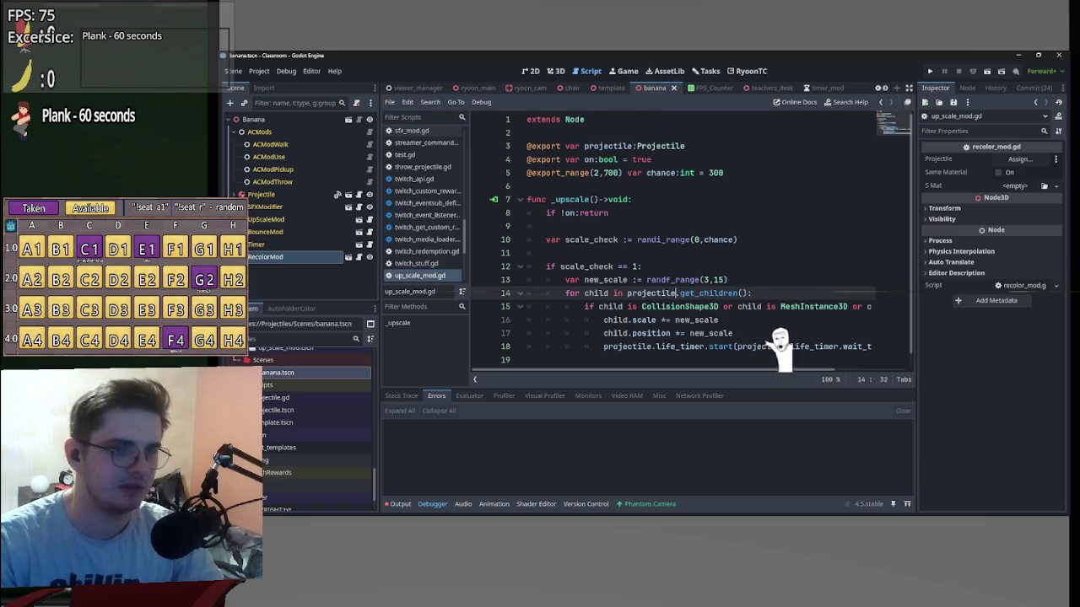
{"action": "mouse_move", "coordinate": [611, 293]}
{"action": "left_mouse_down"}
{"action": "mouse_move", "coordinate": [760, 341]}
{"action": "mouse_move", "coordinate": [791, 336]}
{"action": "left_mouse_up"}
{"action": "left_click_drag", "start_coordinate": [868, 346], "coordinate": [907, 349]}
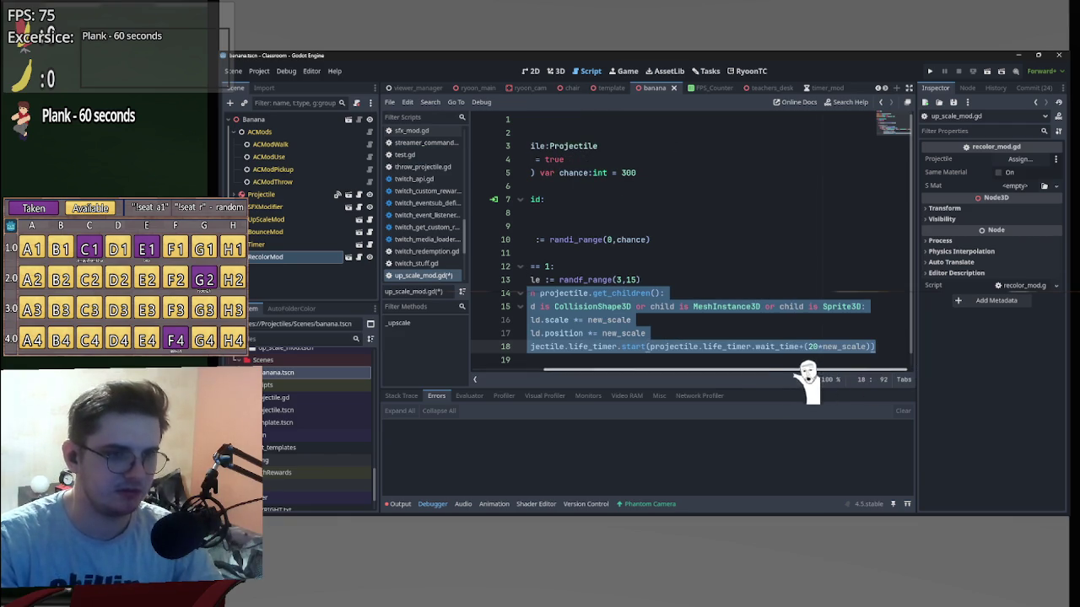
{"action": "left_click_drag", "start_coordinate": [809, 370], "coordinate": [703, 370]}
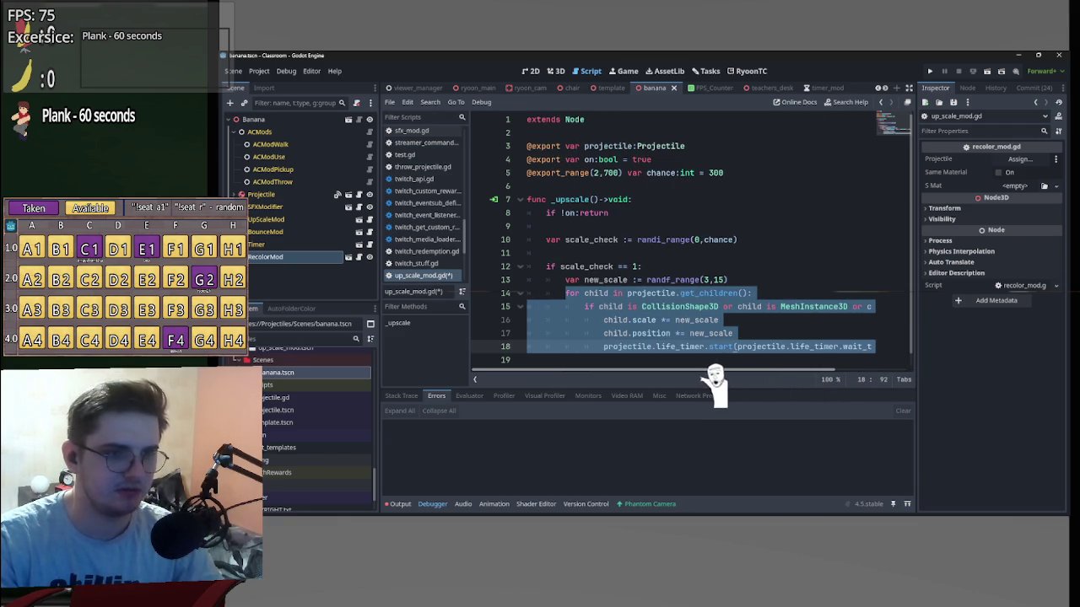
{"action": "left_click", "coordinate": [359, 256]}
{"action": "scroll", "coordinate": [599, 333], "scroll_direction": "down", "scroll_amount": 1}
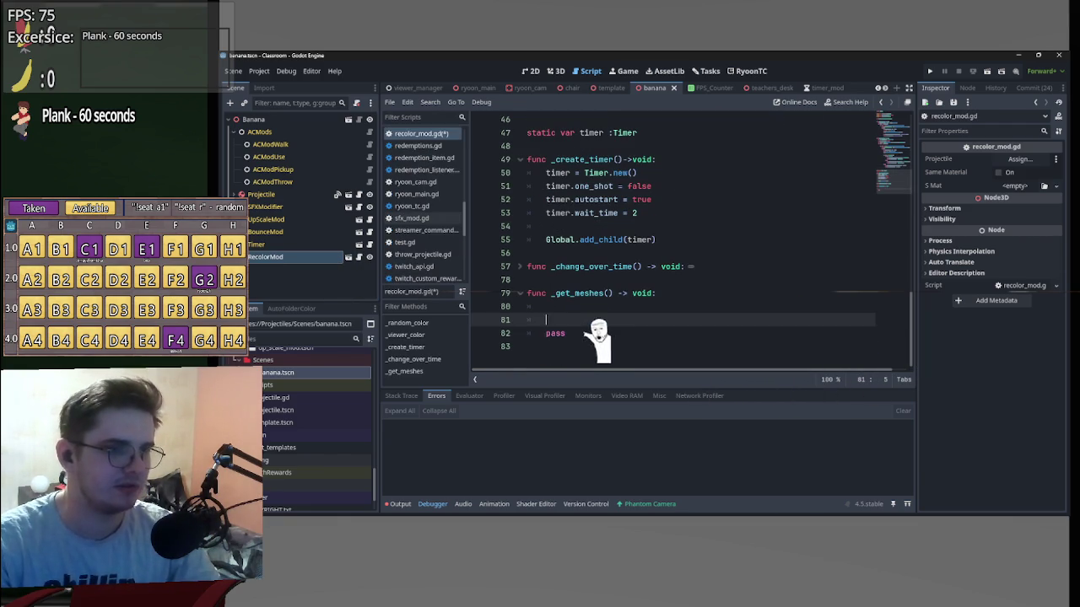
Append _recur to _get_meshes on line 79, giving _get_meshes_recur() -> void with body pass.
{"action": "left_click", "coordinate": [604, 293]}
{"action": "type", "text": "-> "}
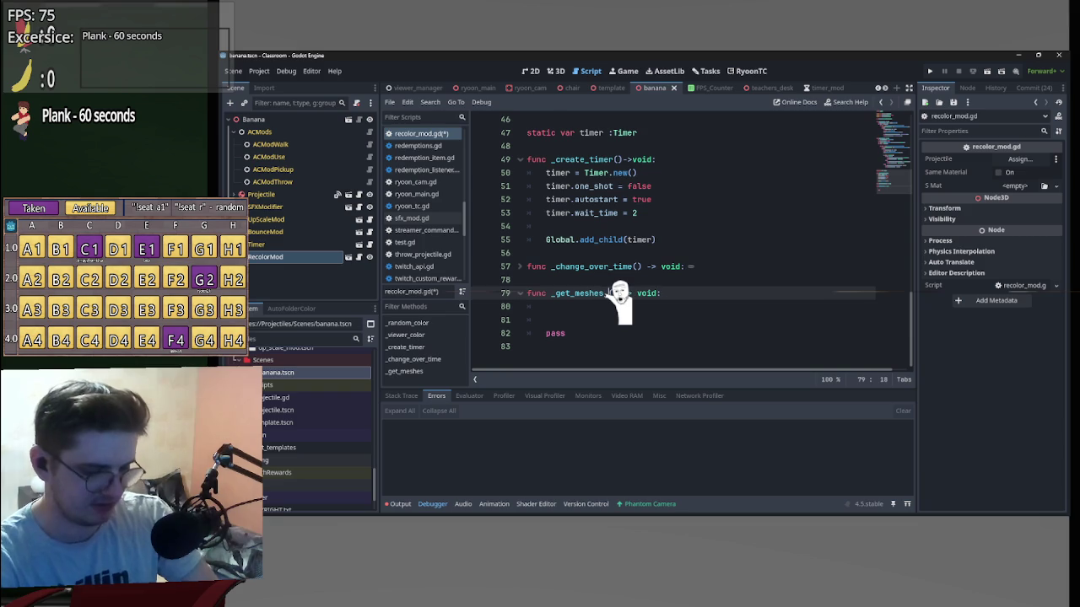
{"action": "type", "text": "_recur"}
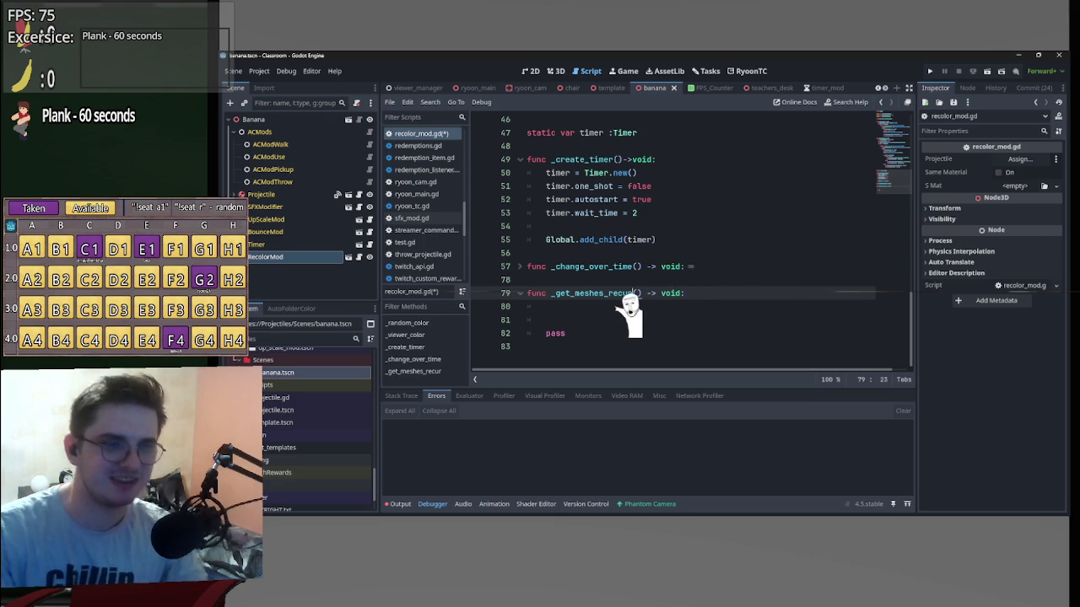
{"action": "left_click", "coordinate": [546, 306]}
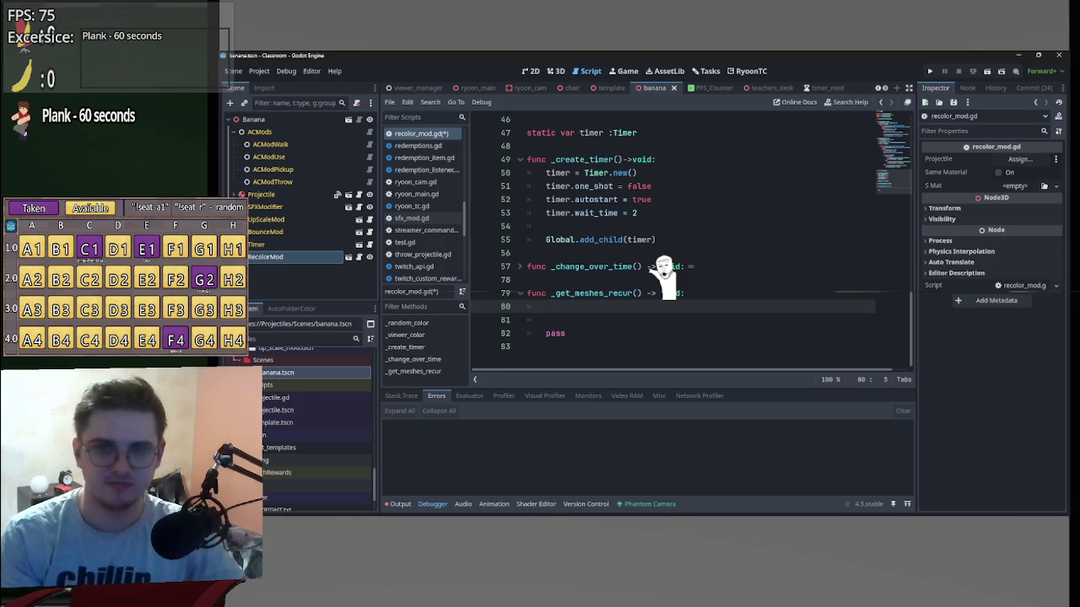
{"action": "scroll", "coordinate": [782, 276], "scroll_direction": "up", "scroll_amount": 4}
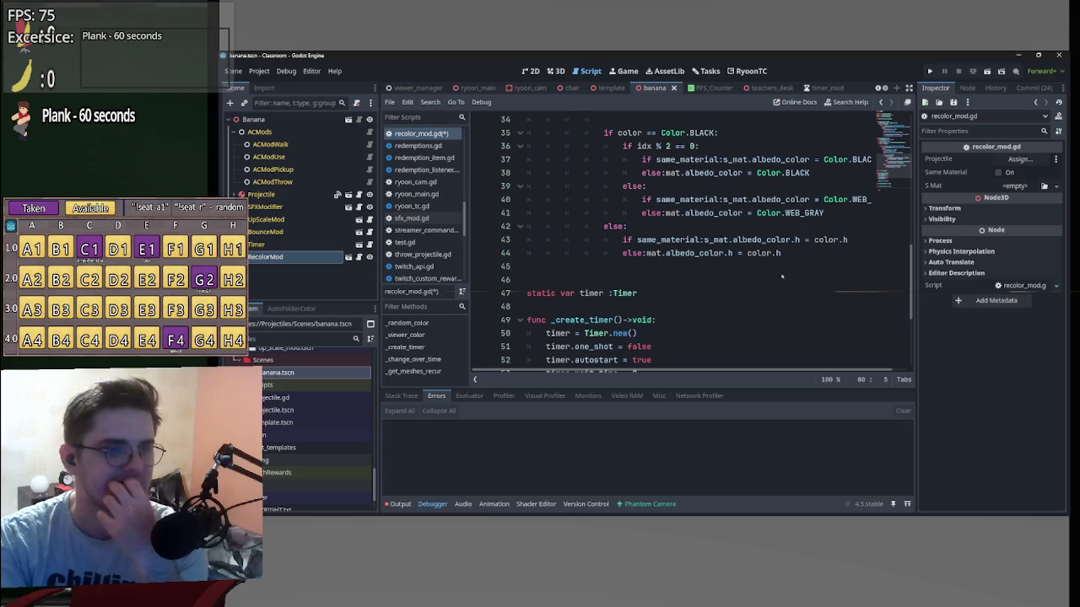
{"action": "scroll", "coordinate": [881, 166], "scroll_direction": "up", "scroll_amount": 10}
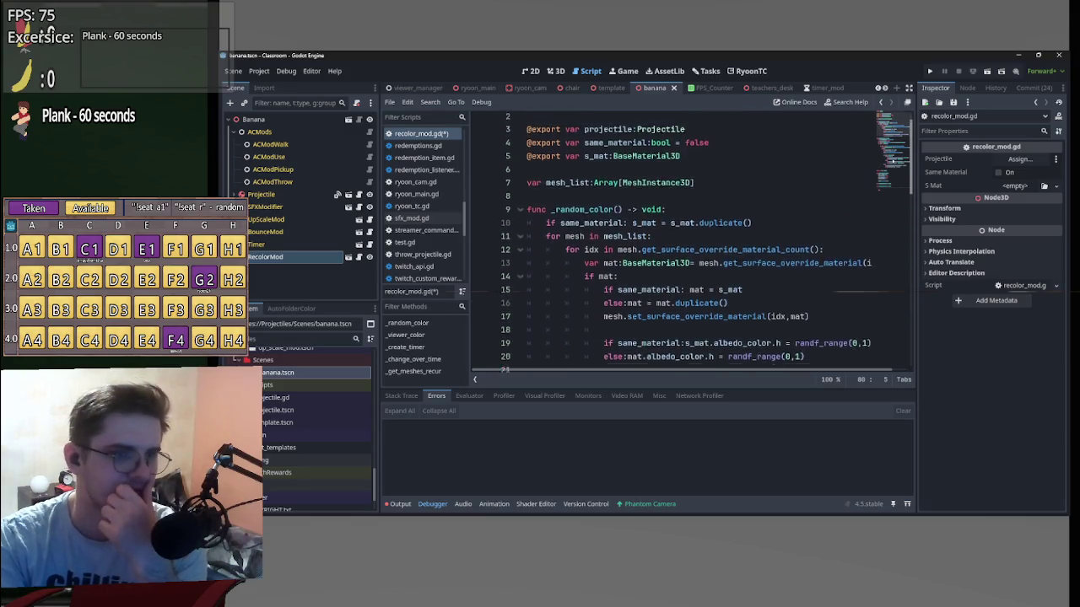
{"action": "scroll", "coordinate": [882, 166], "scroll_direction": "down", "scroll_amount": 14}
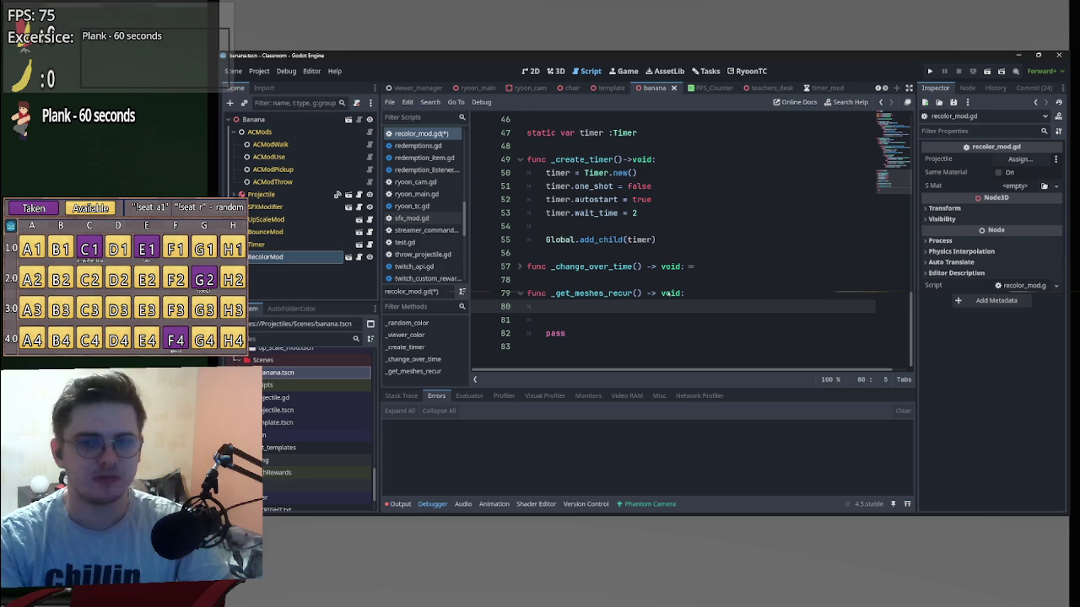
{"action": "key", "text": "Down"}
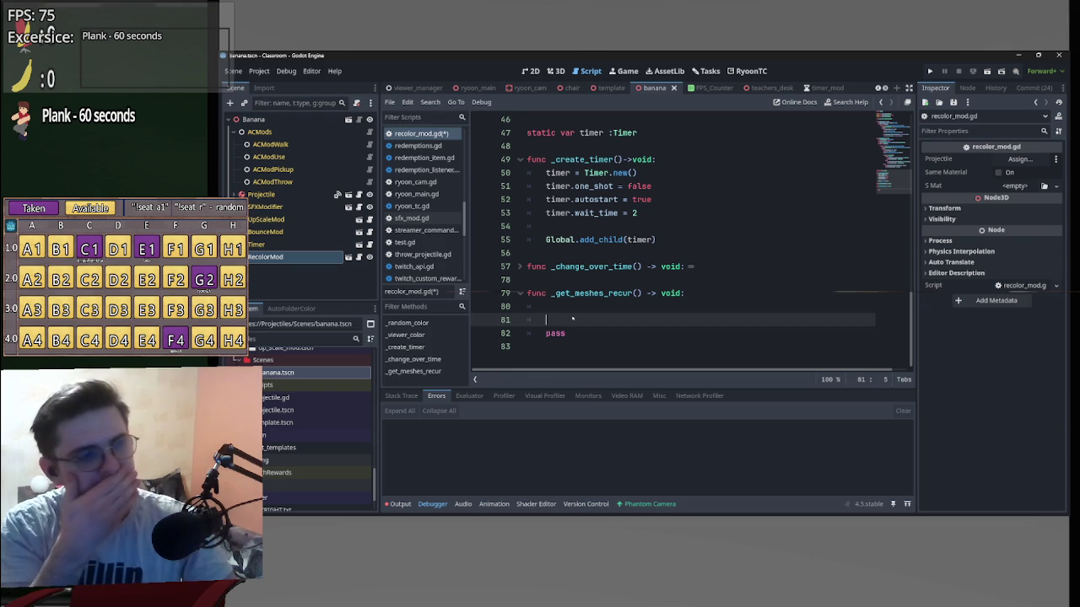
{"action": "scroll", "coordinate": [572, 318], "scroll_direction": "up", "scroll_amount": 10}
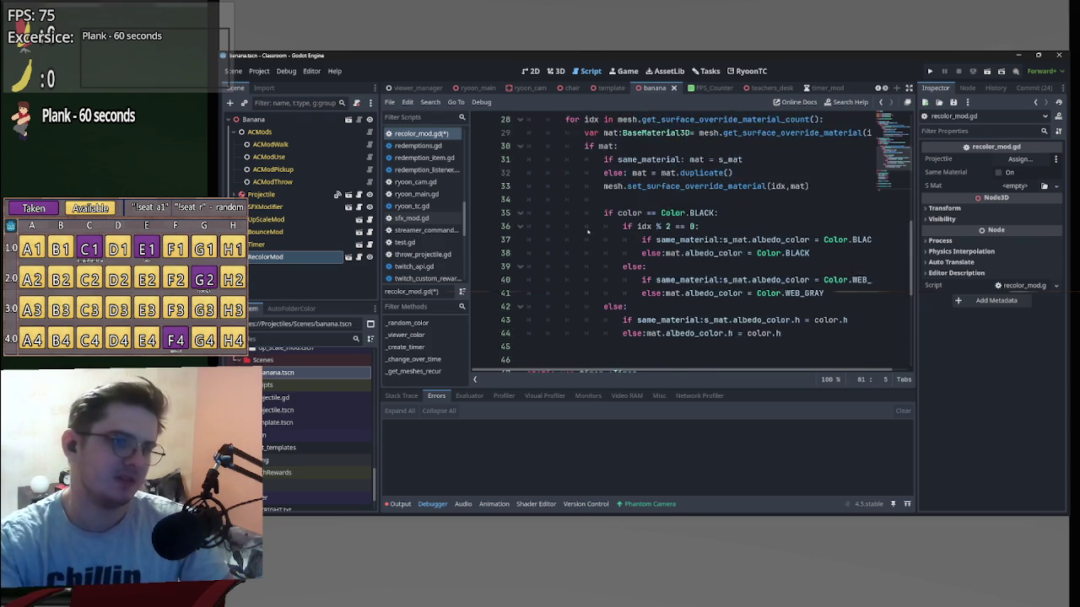
Fold the _viewer_color and _random_color bodies, then return the caret to line 80.
{"action": "scroll", "coordinate": [596, 222], "scroll_direction": "up", "scroll_amount": 4}
{"action": "scroll", "coordinate": [596, 222], "scroll_direction": "down", "scroll_amount": 4}
{"action": "left_click", "coordinate": [525, 239]}
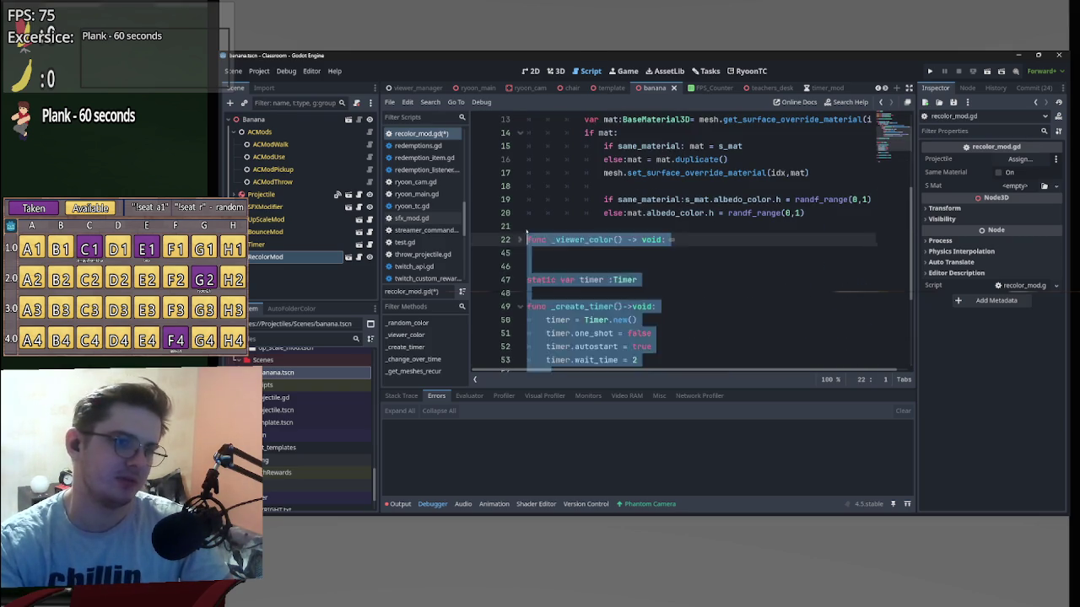
{"action": "scroll", "coordinate": [515, 226], "scroll_direction": "up", "scroll_amount": 4}
{"action": "triple_click", "coordinate": [516, 226]}
{"action": "left_click", "coordinate": [520, 226]}
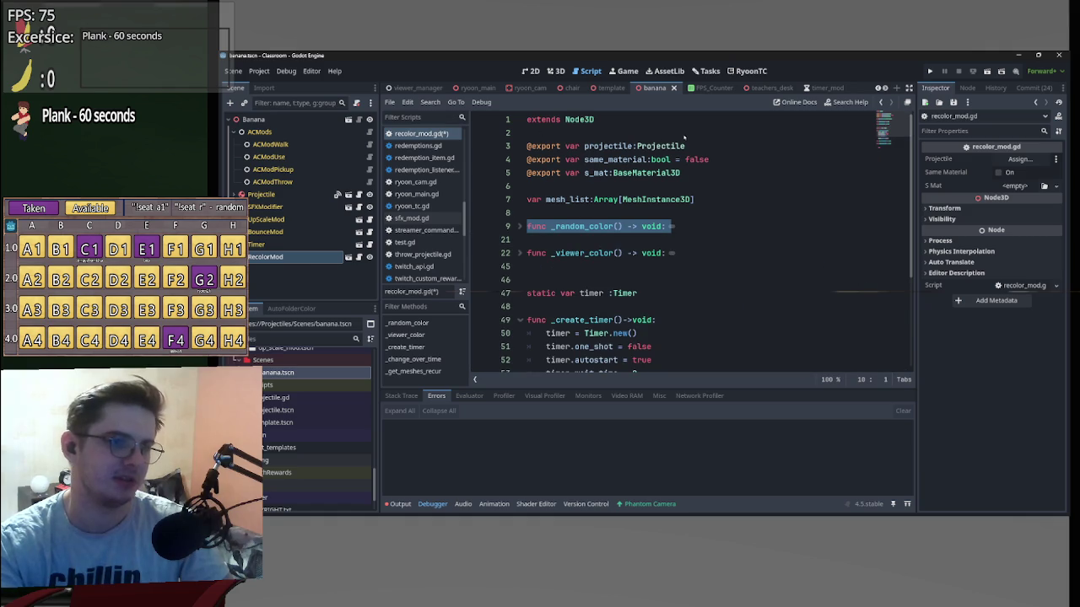
{"action": "scroll", "coordinate": [596, 306], "scroll_direction": "down", "scroll_amount": 10}
{"action": "left_click", "coordinate": [596, 317]}
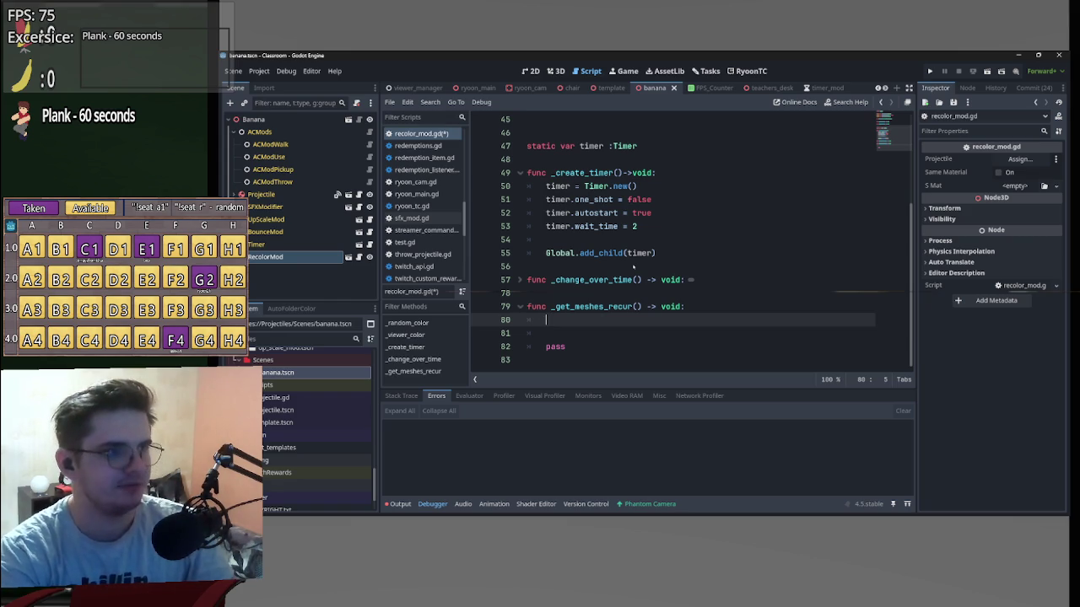
Remove the stray partial 'if p' condition typed on line 80.
{"action": "type", "text": "if p"}
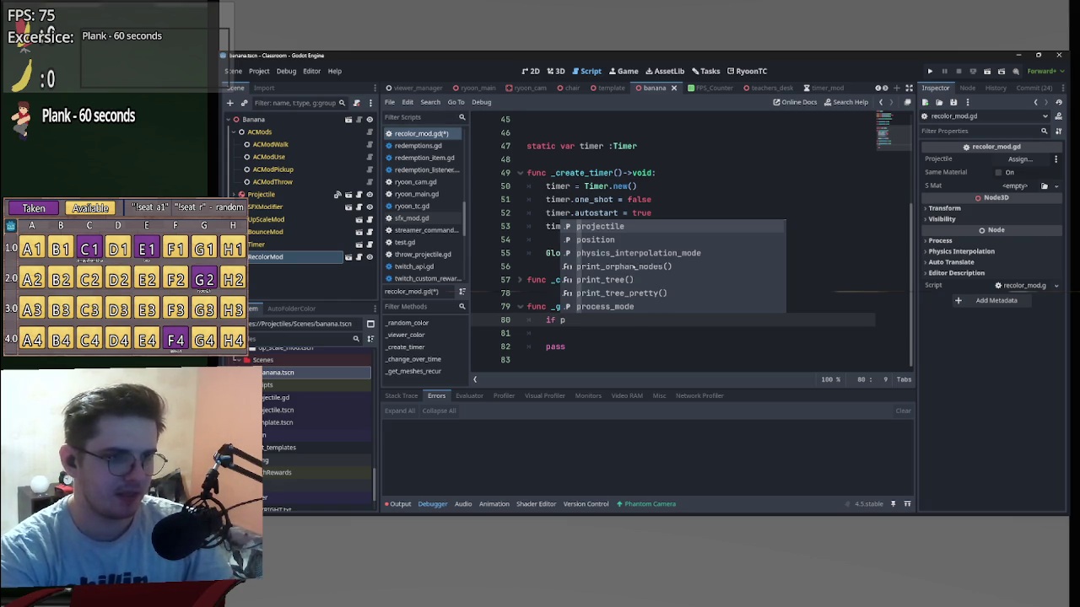
{"action": "key", "text": "Return"}
{"action": "key", "text": "ctrl+BackSpace"}
{"action": "key", "text": "ctrl+BackSpace"}
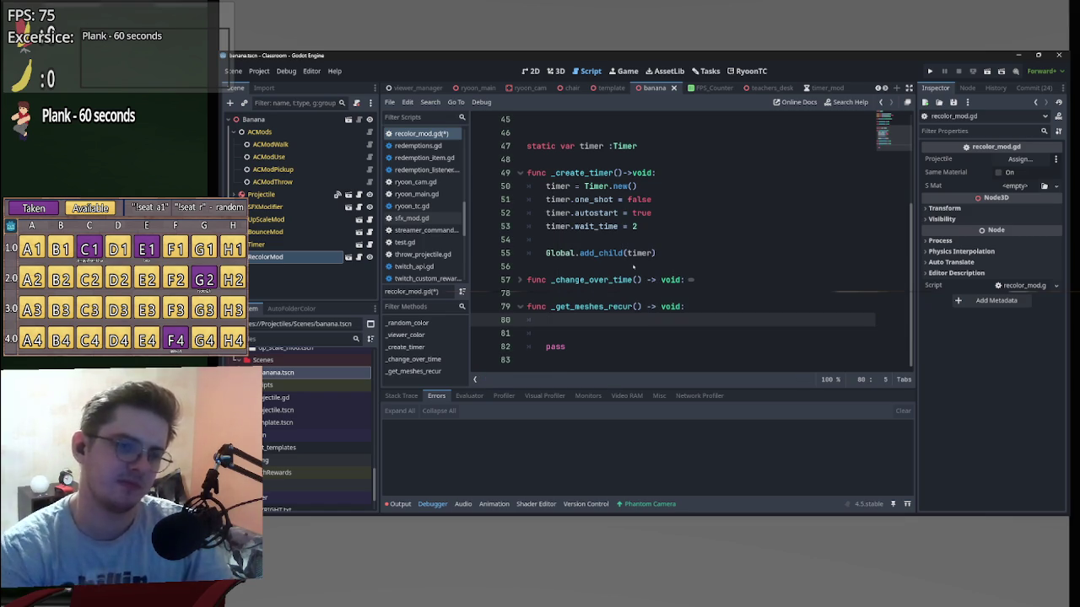
Declare the node:Node parameter in _get_meshes_recur's parentheses and move into its body.
{"action": "left_click", "coordinate": [637, 307]}
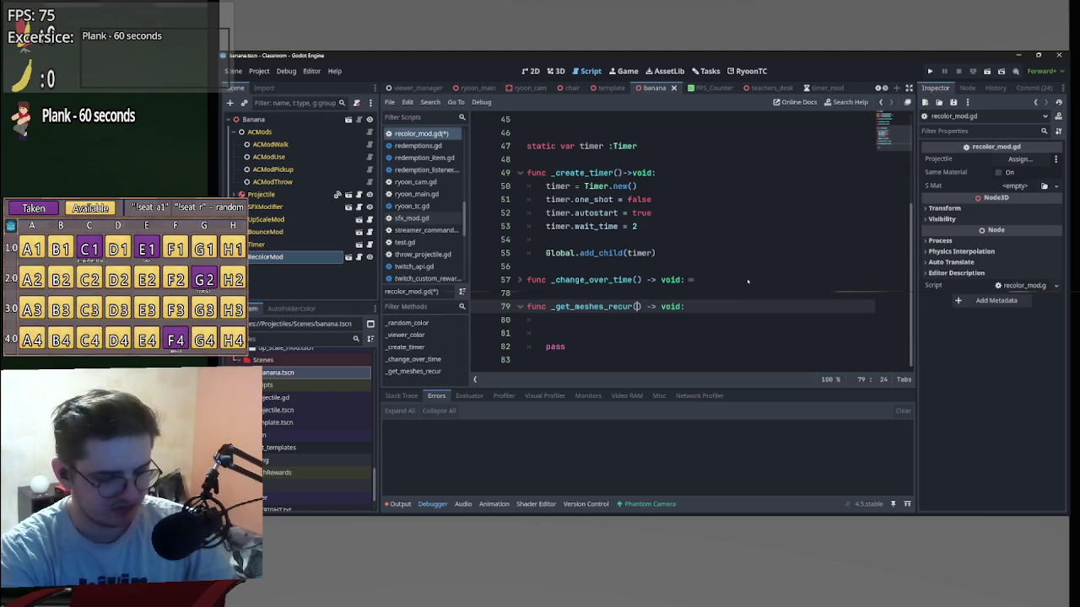
{"action": "type", "text": "node:Node"}
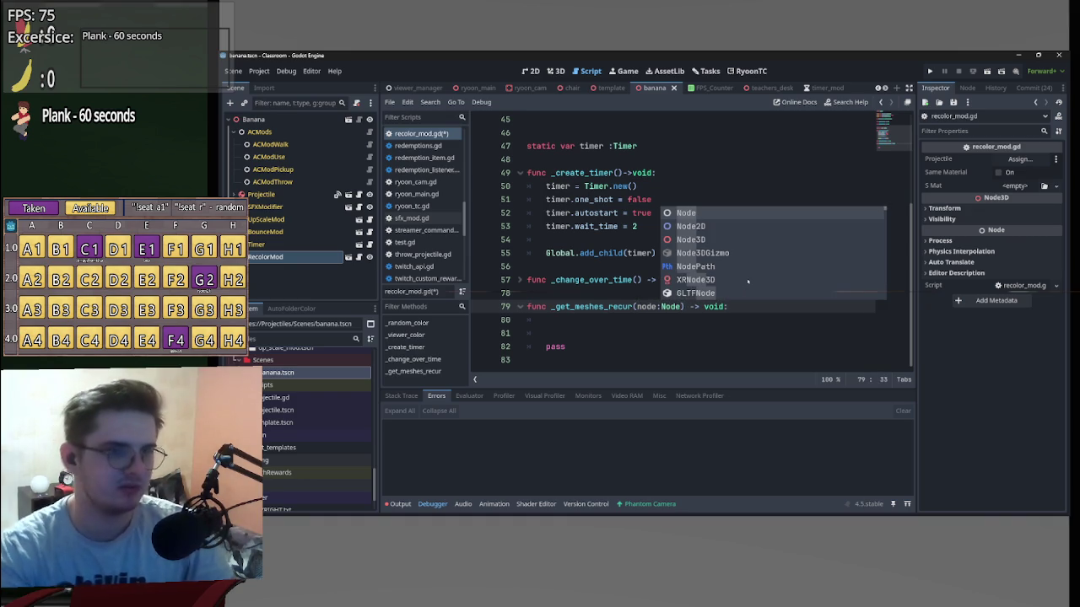
{"action": "key", "text": "End"}
{"action": "key", "text": "Return"}
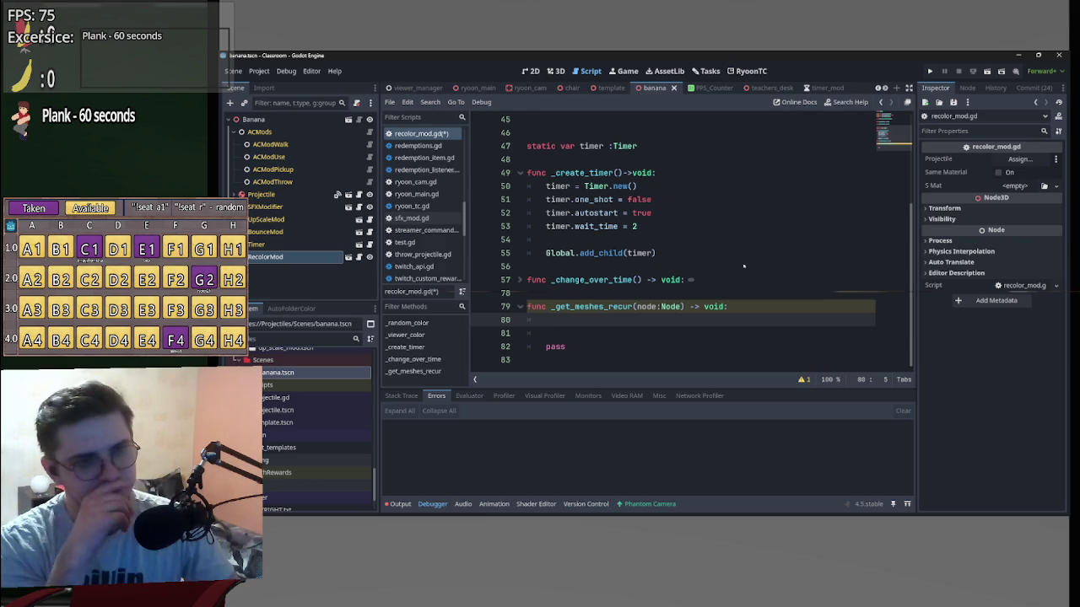
{"action": "scroll", "coordinate": [697, 277], "scroll_direction": "up", "scroll_amount": 4}
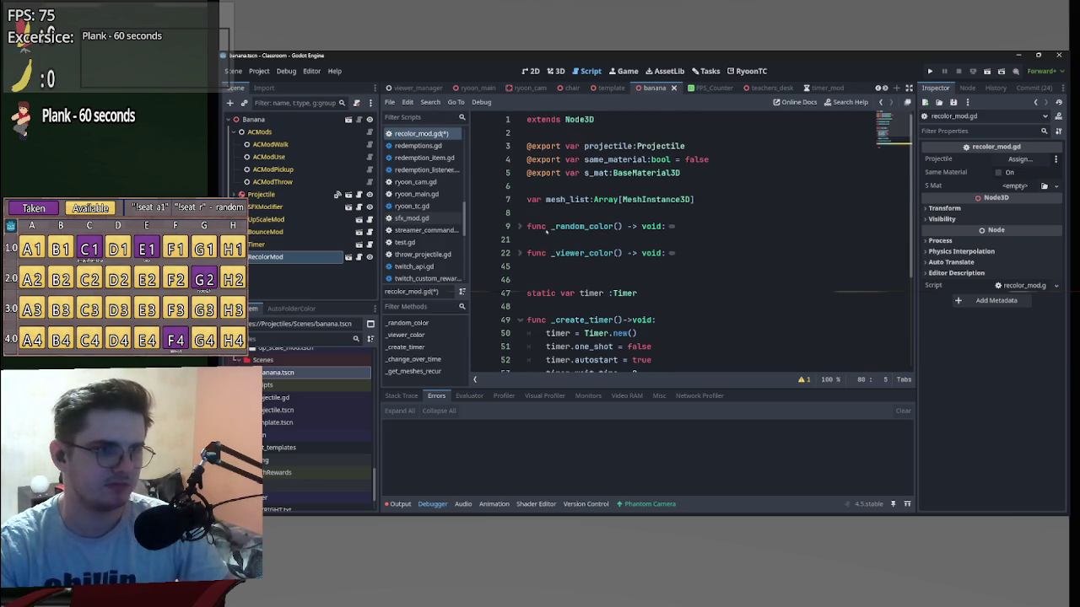
Undo a wrong paste on line 80, skip clipboard history, and switch to up_scale_mod.gd.
{"action": "scroll", "coordinate": [574, 270], "scroll_direction": "down", "scroll_amount": 4}
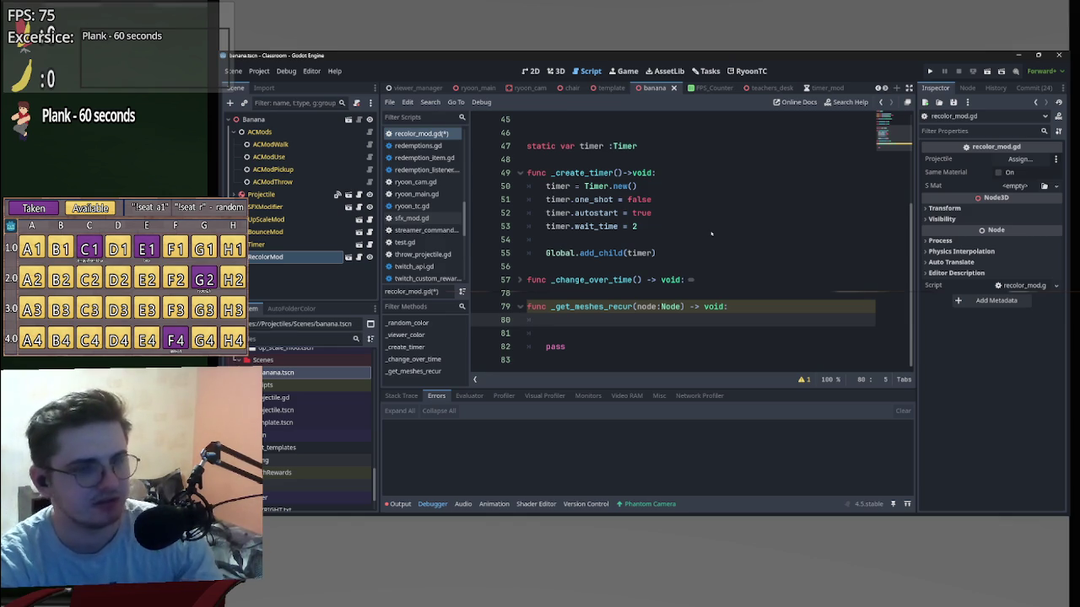
{"action": "type", "text": "projectile"}
{"action": "key", "text": "ctrl+z"}
{"action": "key", "text": "super+v"}
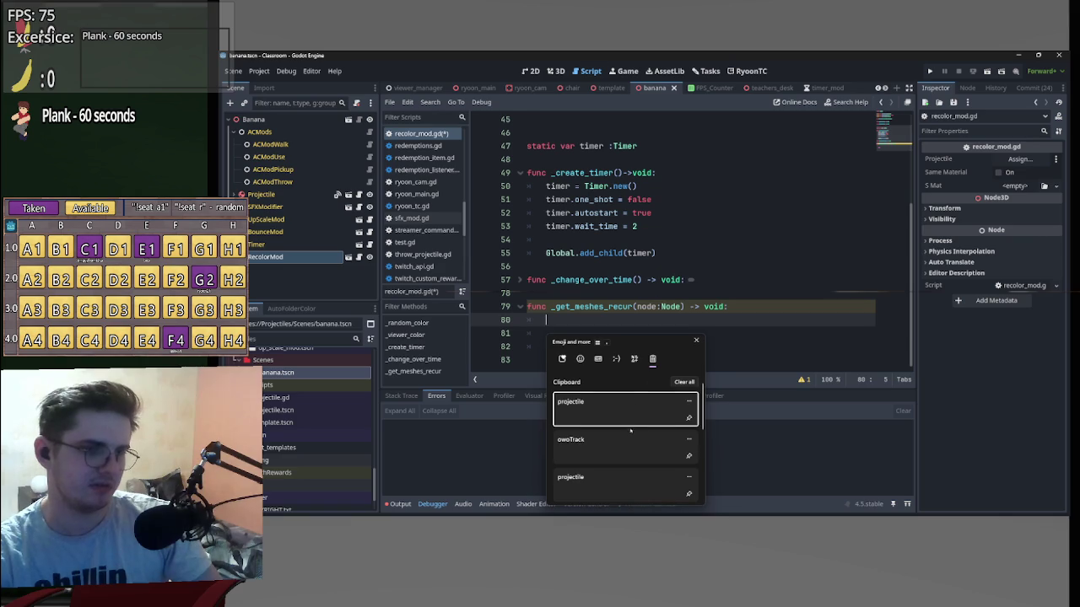
{"action": "key", "text": "Escape"}
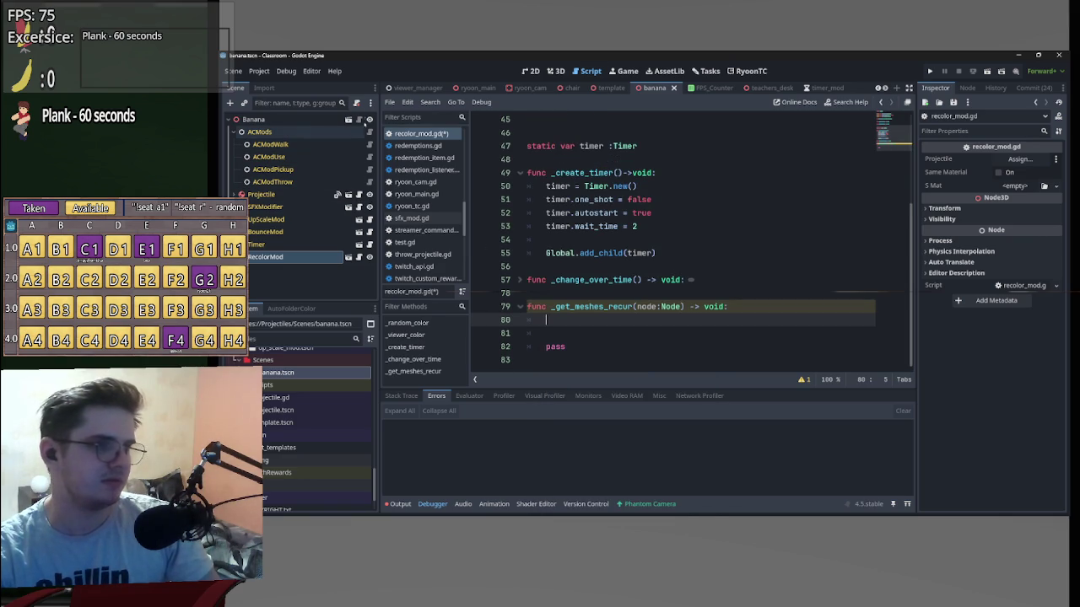
{"action": "left_click", "coordinate": [358, 220]}
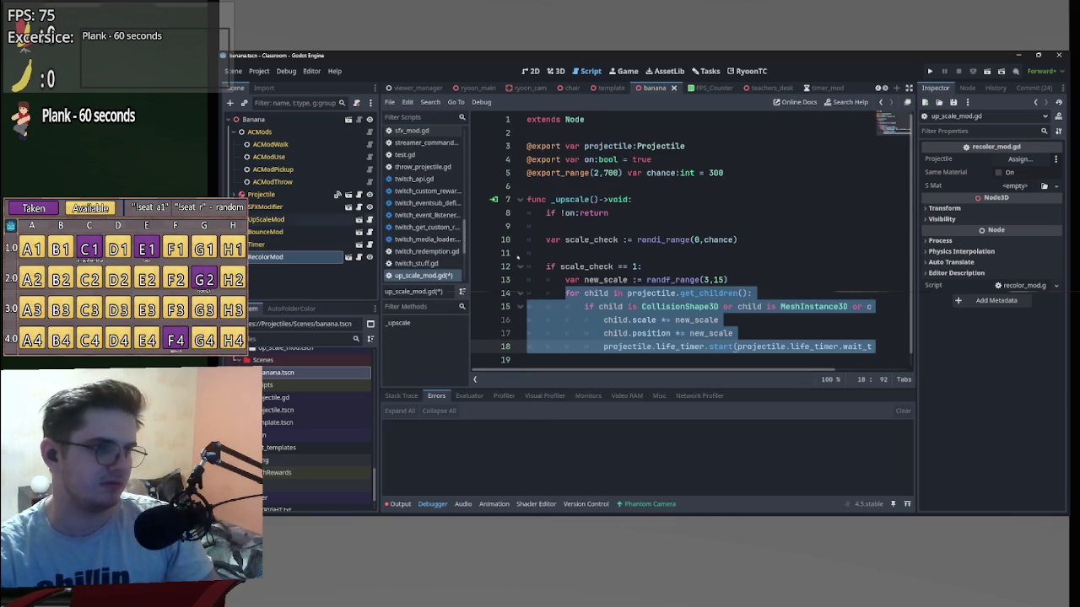
Check the 'is MeshInstance3D' test on line 15 of up_scale_mod.gd, then return to recolor_mod.gd.
{"action": "left_click", "coordinate": [780, 319]}
{"action": "left_click", "coordinate": [848, 306]}
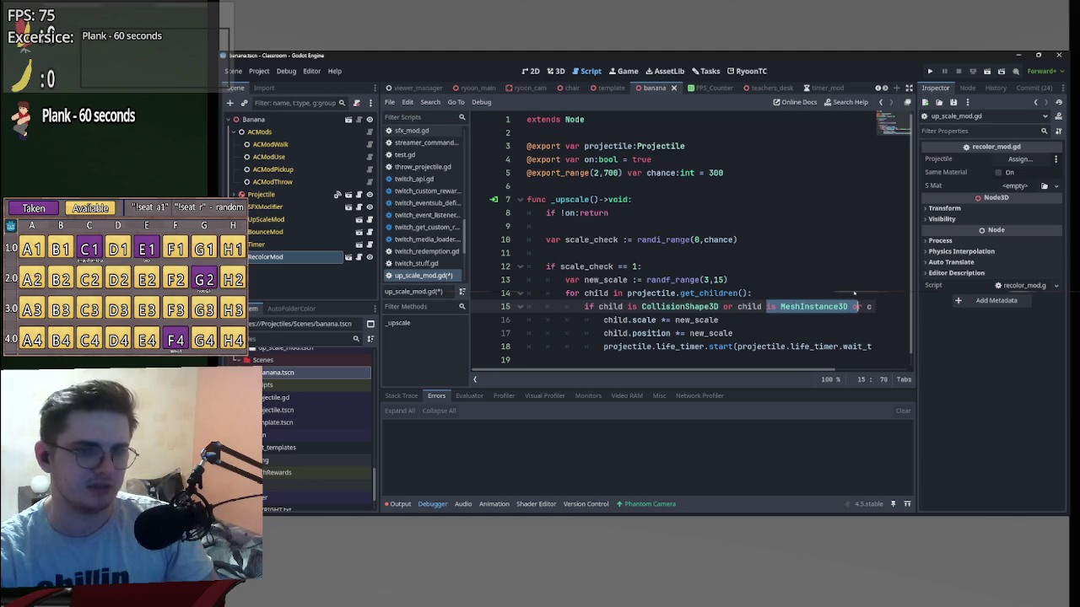
{"action": "mouse_move", "coordinate": [848, 306]}
{"action": "left_mouse_down"}
{"action": "mouse_move", "coordinate": [763, 306]}
{"action": "mouse_move", "coordinate": [848, 306]}
{"action": "left_mouse_up"}
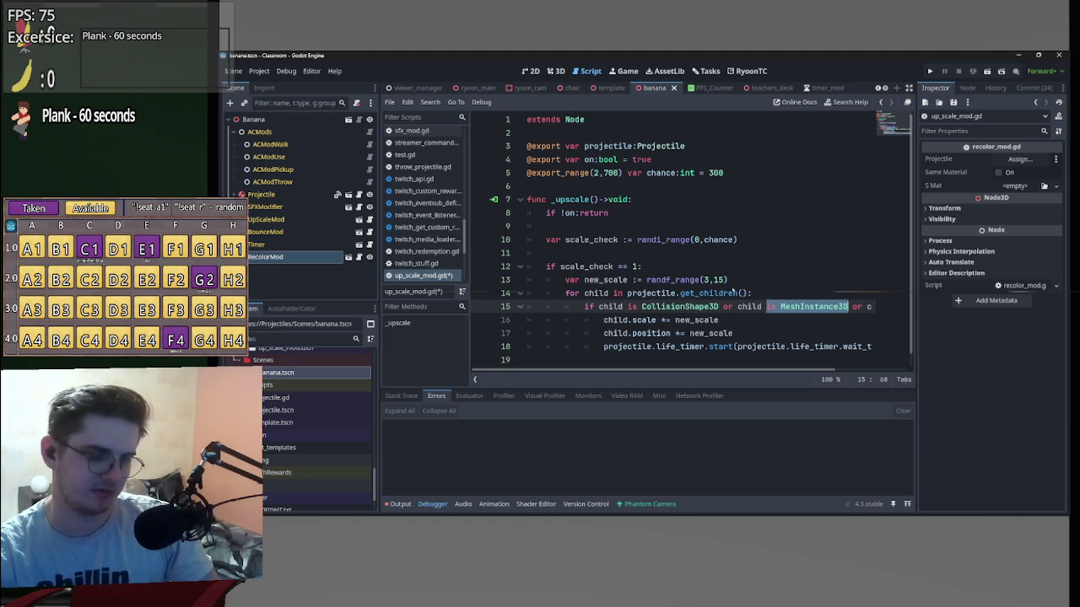
{"action": "key", "text": "alt+Left"}
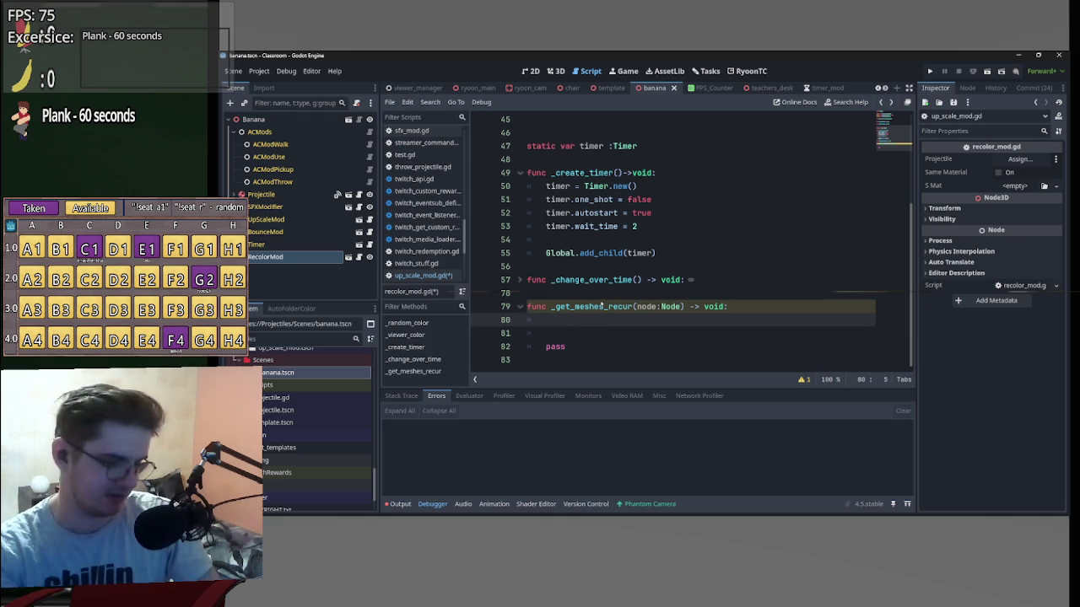
Write 'for child in node.get_children():' on line 80 and look up get_children in the Node docs.
{"action": "type", "text": "var"}
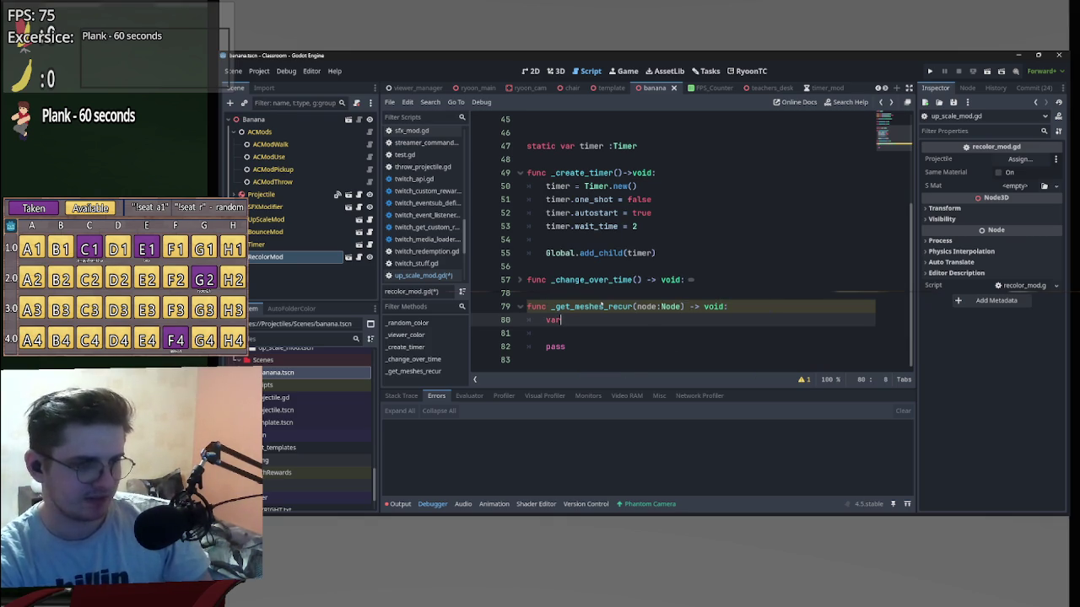
{"action": "type", "text": " childre"}
{"action": "key", "text": "BackSpace"}
{"action": "key", "text": "BackSpace"}
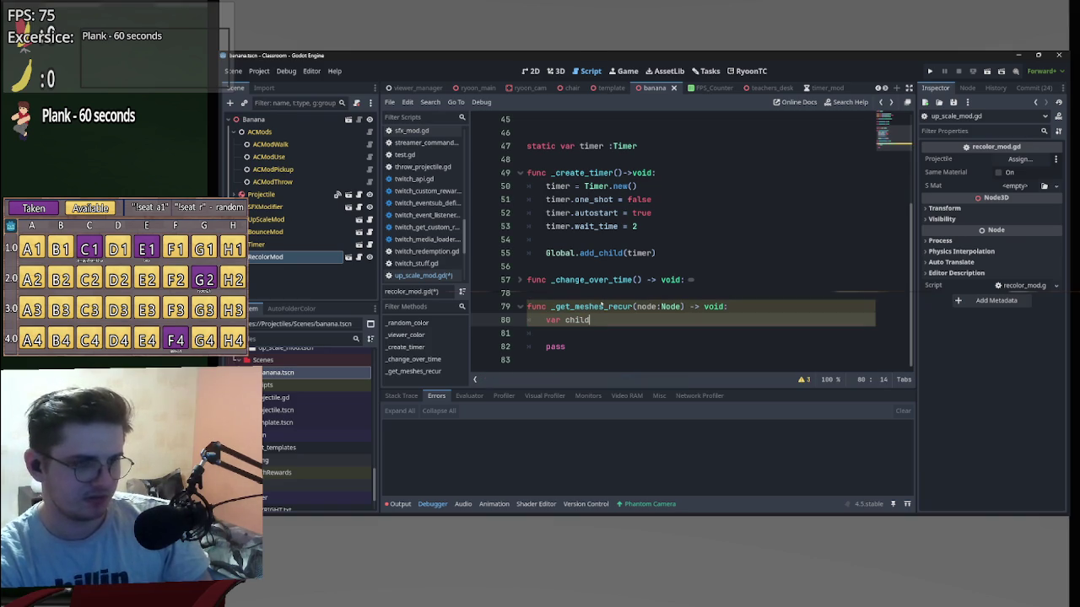
{"action": "key", "text": "BackSpace"}
{"action": "key", "text": "BackSpace"}
{"action": "key", "text": "BackSpace"}
{"action": "type", "text": "fo"}
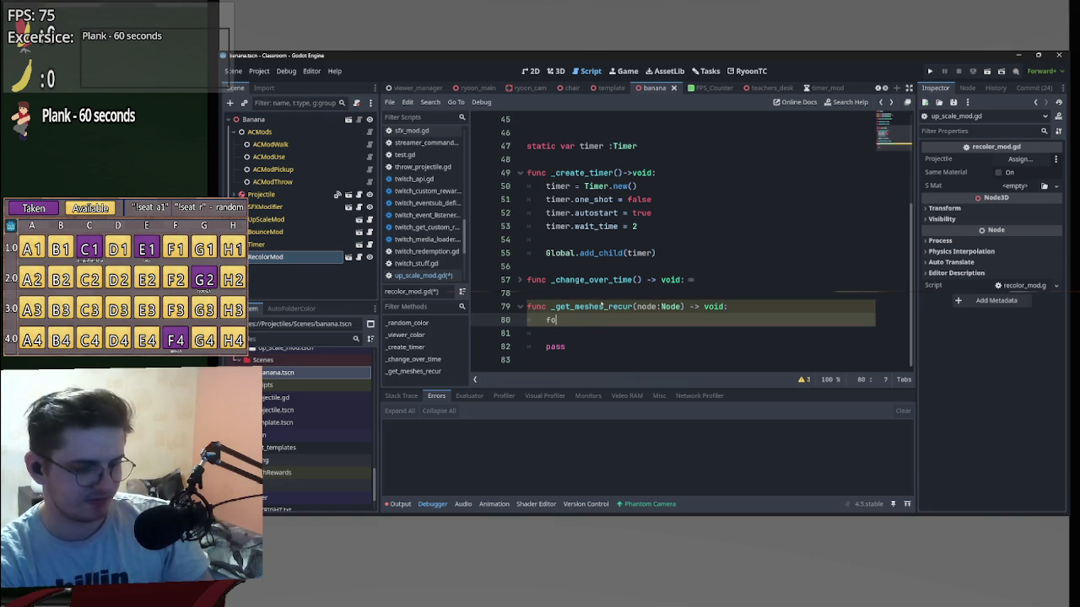
{"action": "type", "text": "r chil"}
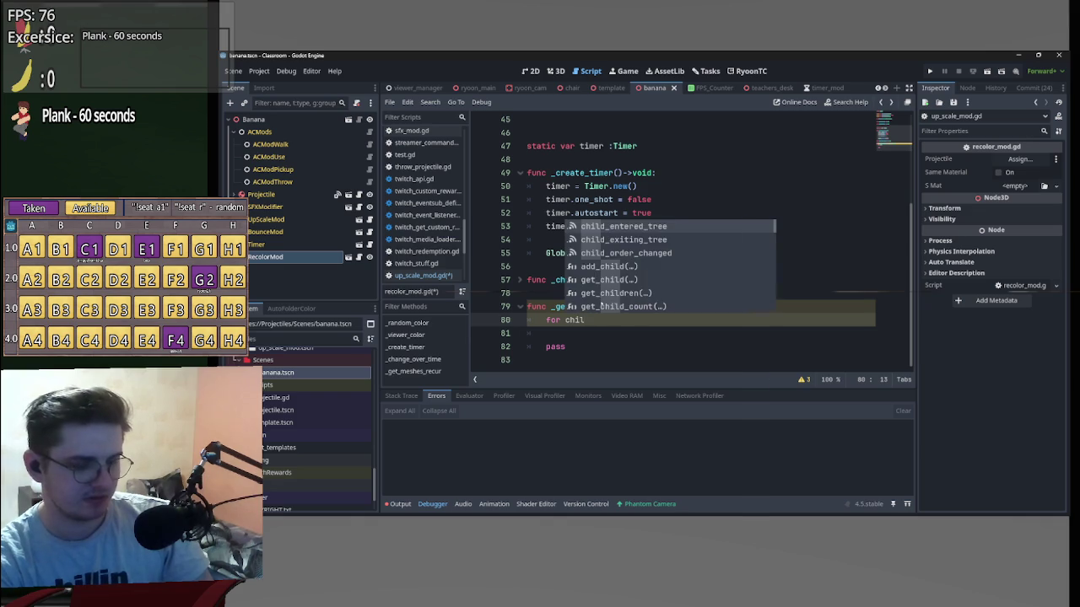
{"action": "type", "text": "d in node"}
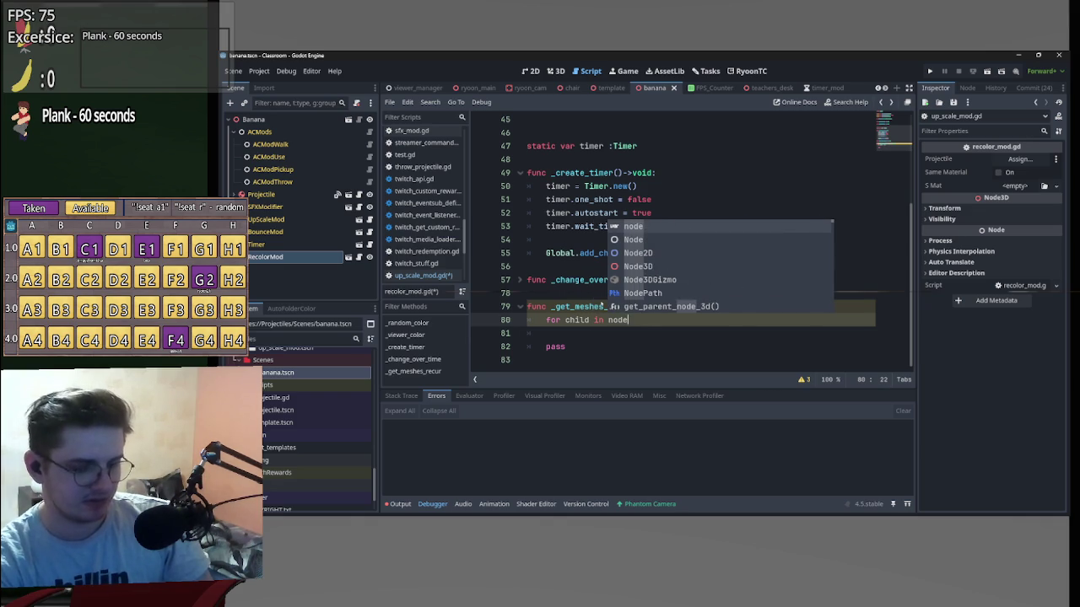
{"action": "type", "text": ".get"}
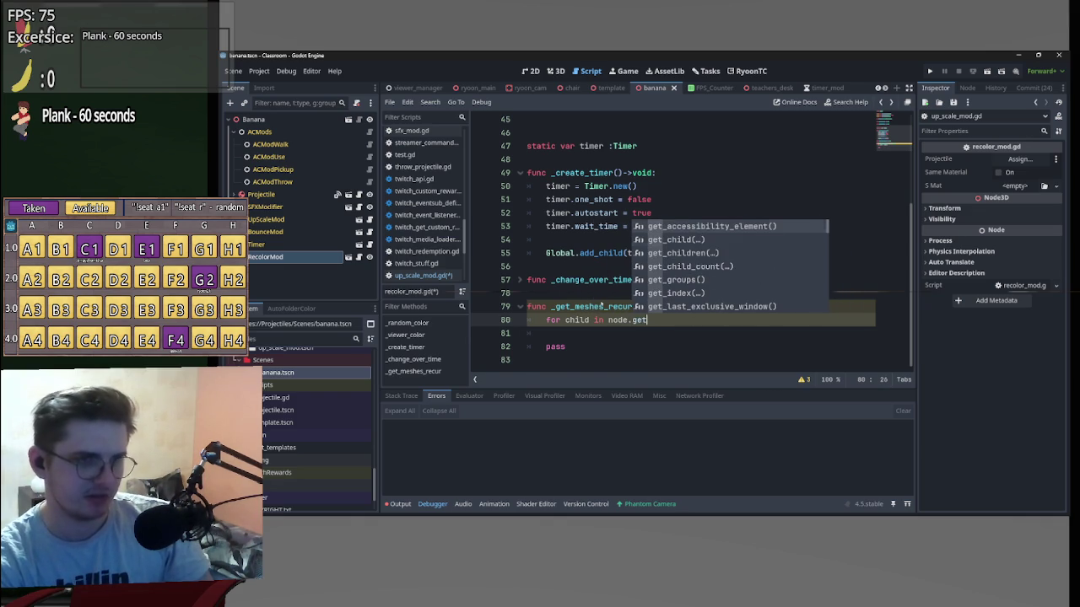
{"action": "key", "text": "Down"}
{"action": "key", "text": "Down"}
{"action": "key", "text": "Return"}
{"action": "type", "text": ":"}
{"action": "key", "text": "Return"}
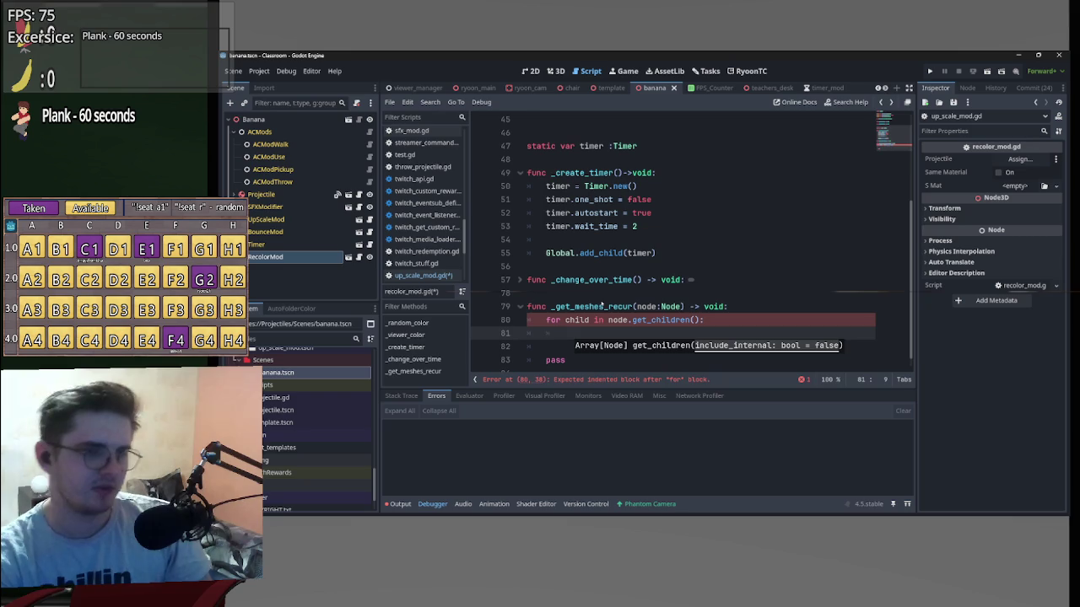
{"action": "left_click", "coordinate": [660, 320], "text": "ctrl"}
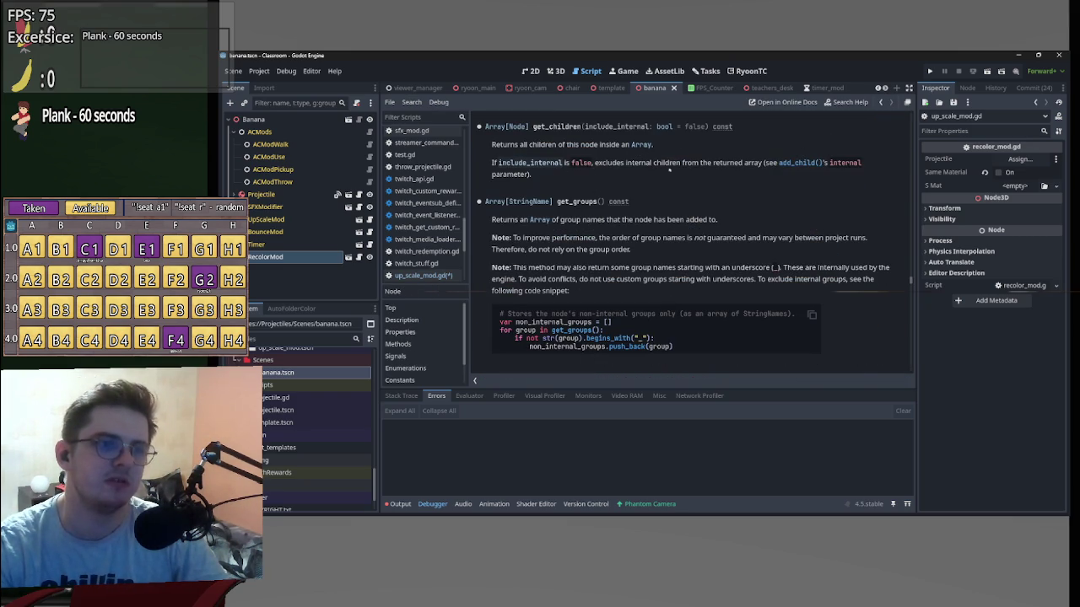
Back in the script, add 'if child is MeshInstance3D:' inside the loop.
{"action": "key", "text": "alt+Left"}
{"action": "key", "text": "Tab"}
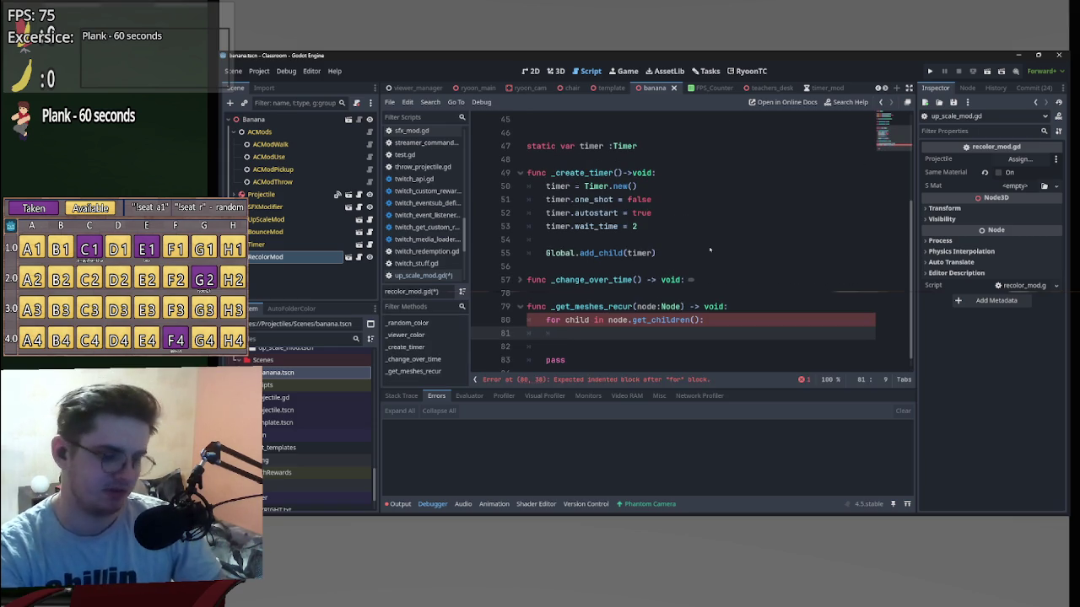
{"action": "type", "text": "if ch"}
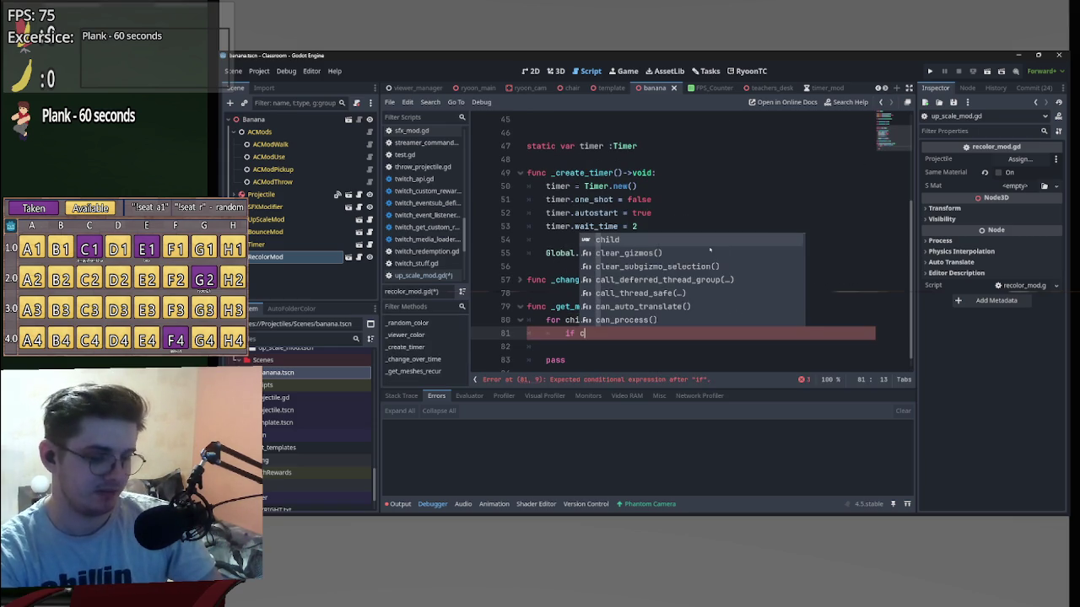
{"action": "key", "text": "Return"}
{"action": "type", "text": "is is MeshInstance3D"}
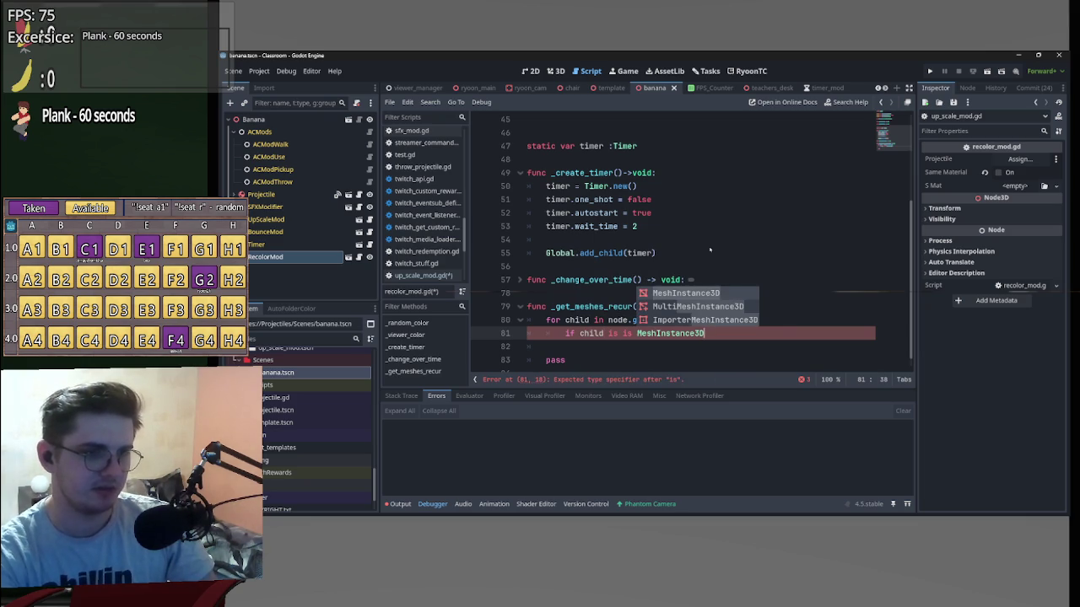
{"action": "key", "text": "ctrl+Left"}
{"action": "key", "text": "BackSpace"}
{"action": "key", "text": "BackSpace"}
{"action": "key", "text": "BackSpace"}
{"action": "key", "text": "End"}
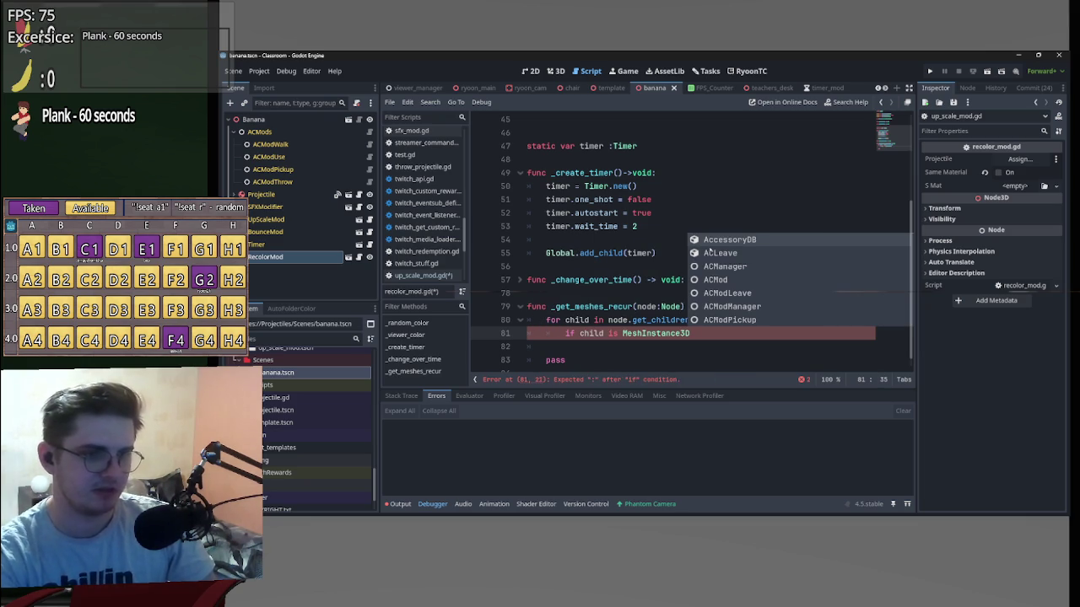
{"action": "type", "text": ":"}
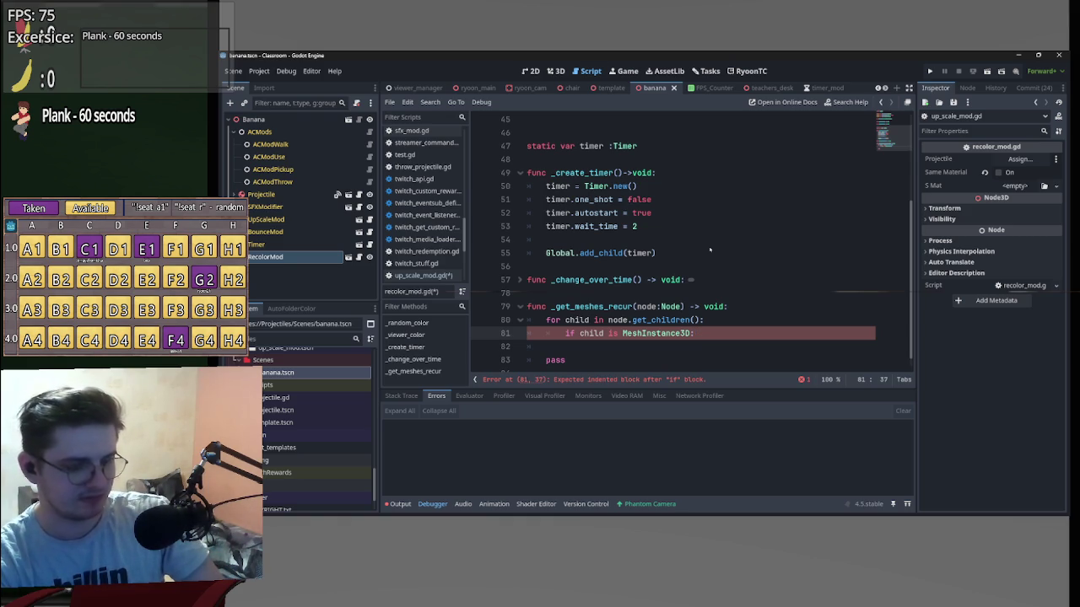
Add 'mesh_list.append(child)' under the MeshInstance3D check.
{"action": "type", "text": "m"}
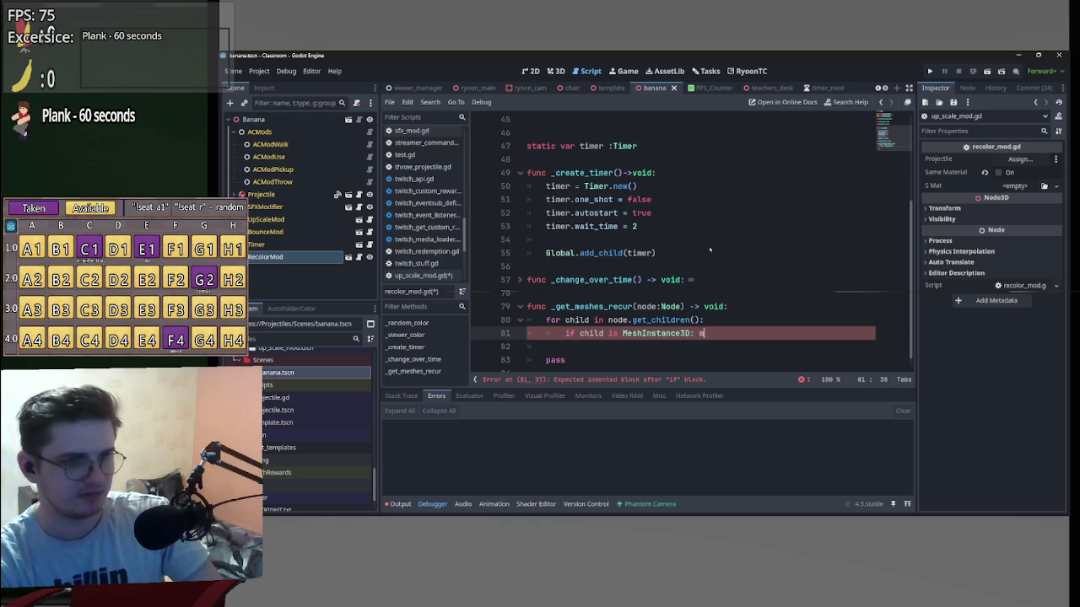
{"action": "key", "text": "Return"}
{"action": "type", "text": ".app"}
{"action": "key", "text": "Return"}
{"action": "type", "text": "child"}
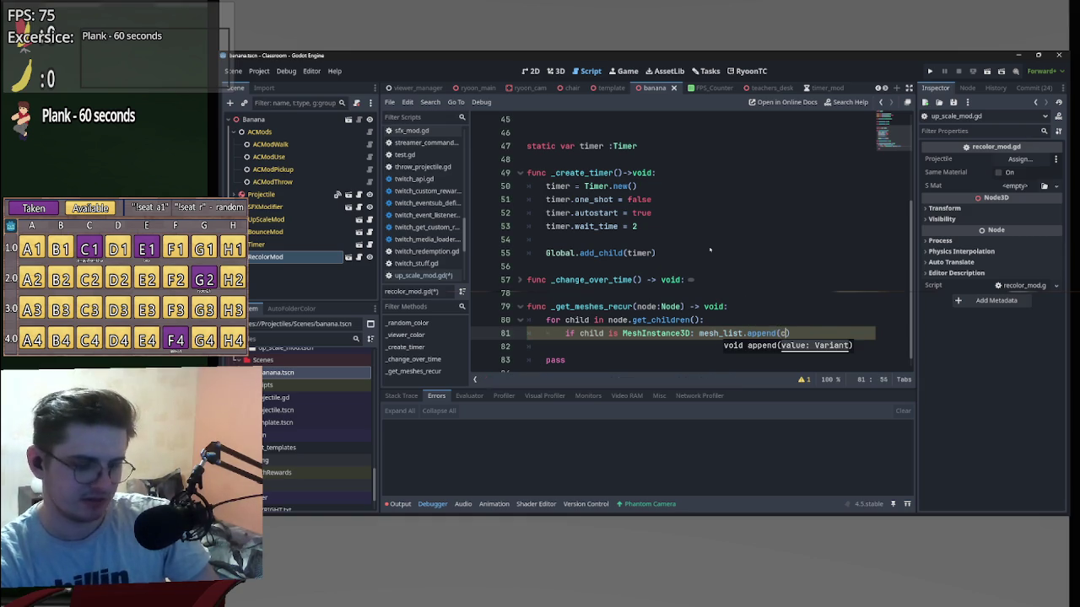
{"action": "type", "text": ")"}
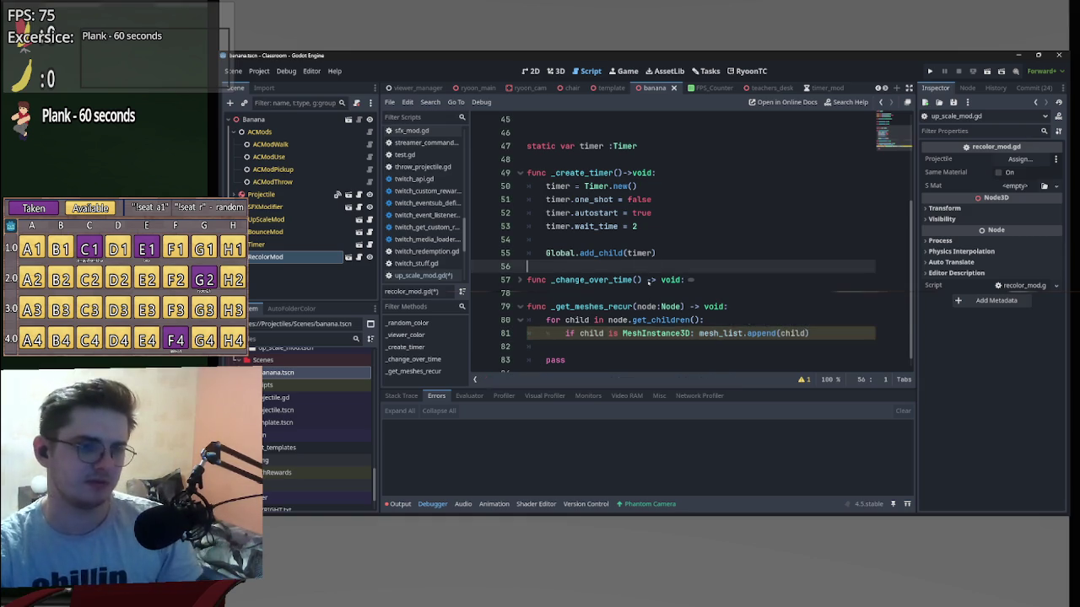
{"action": "left_click", "coordinate": [711, 252]}
{"action": "left_click", "coordinate": [629, 332]}
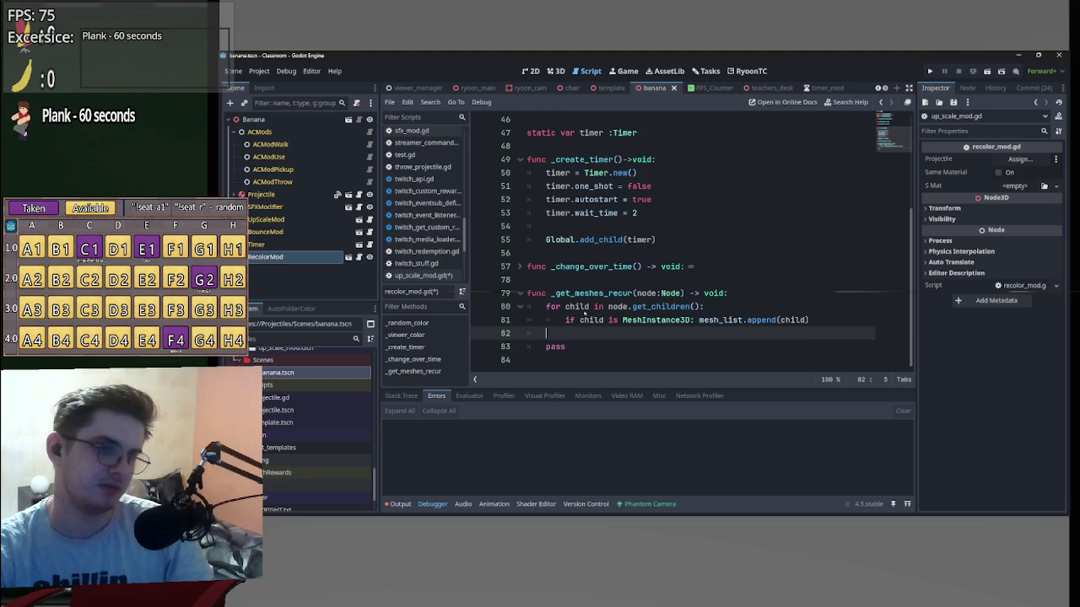
Add 'if child.get_child_count() > 0:' after the append line.
{"action": "left_click", "coordinate": [826, 319]}
{"action": "key", "text": "Return"}
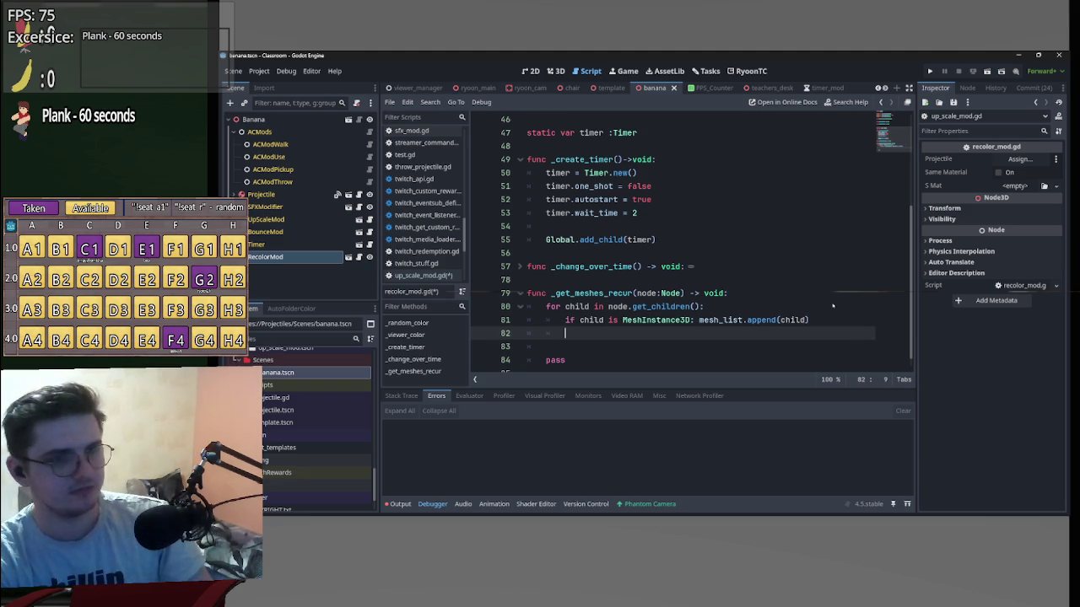
{"action": "type", "text": "if child."}
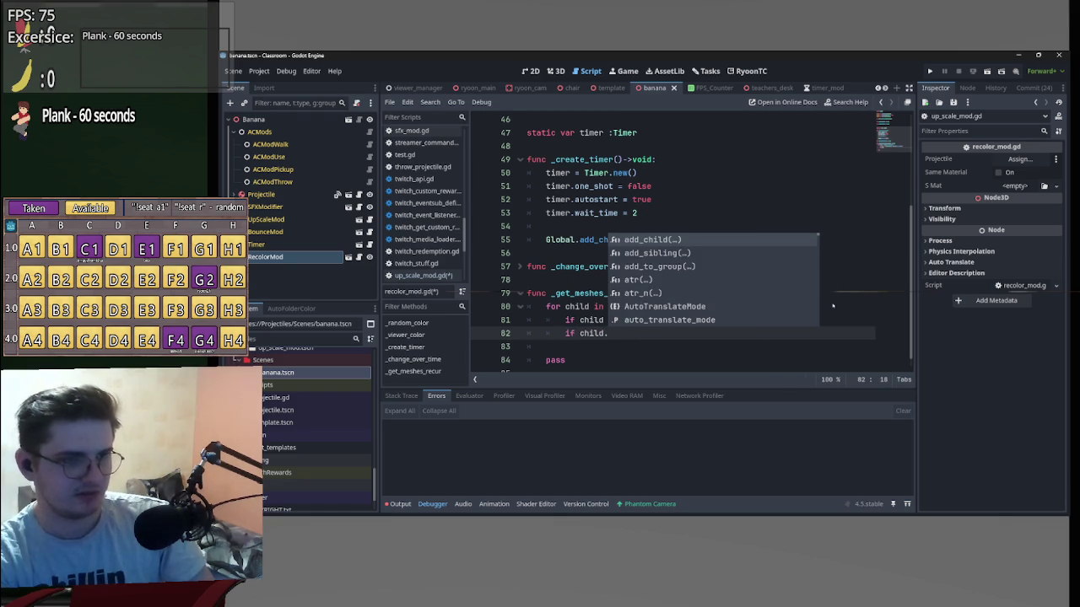
{"action": "type", "text": "get"}
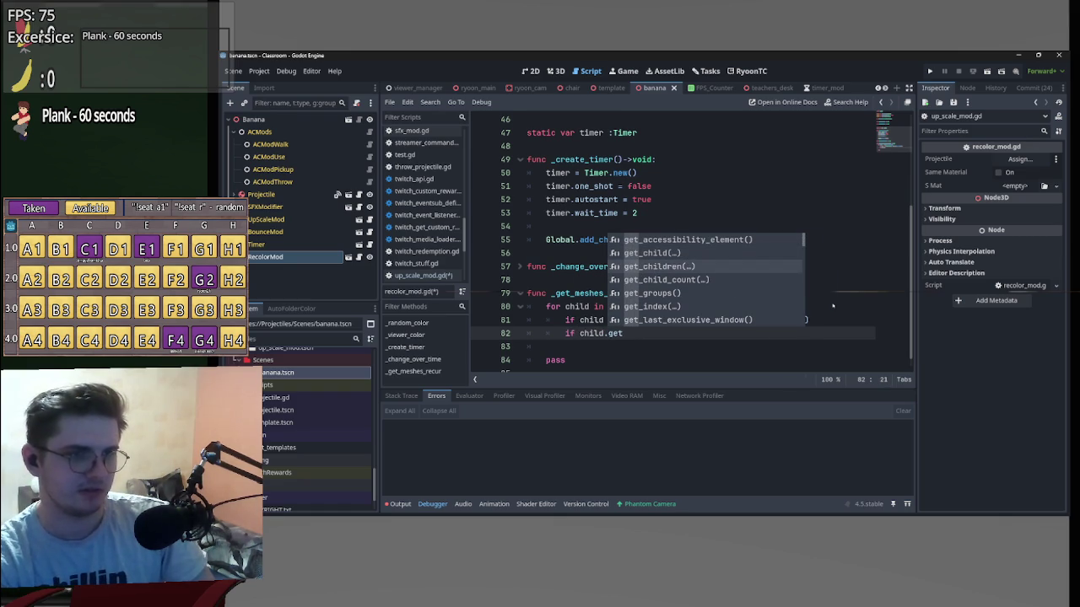
{"action": "key", "text": "Down"}
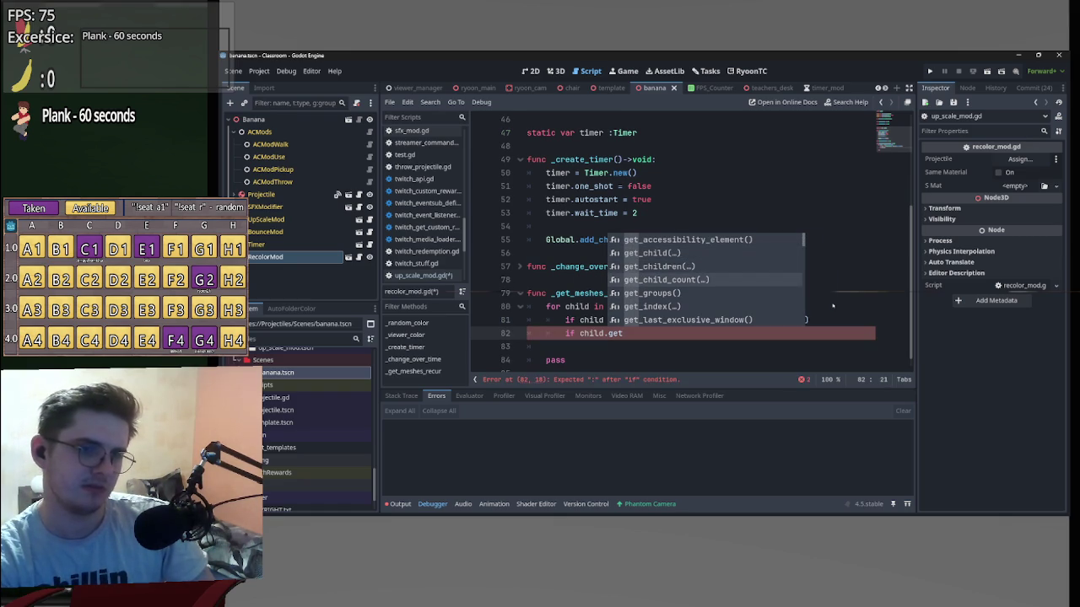
{"action": "key", "text": "Return"}
{"action": "type", "text": ") > 0"}
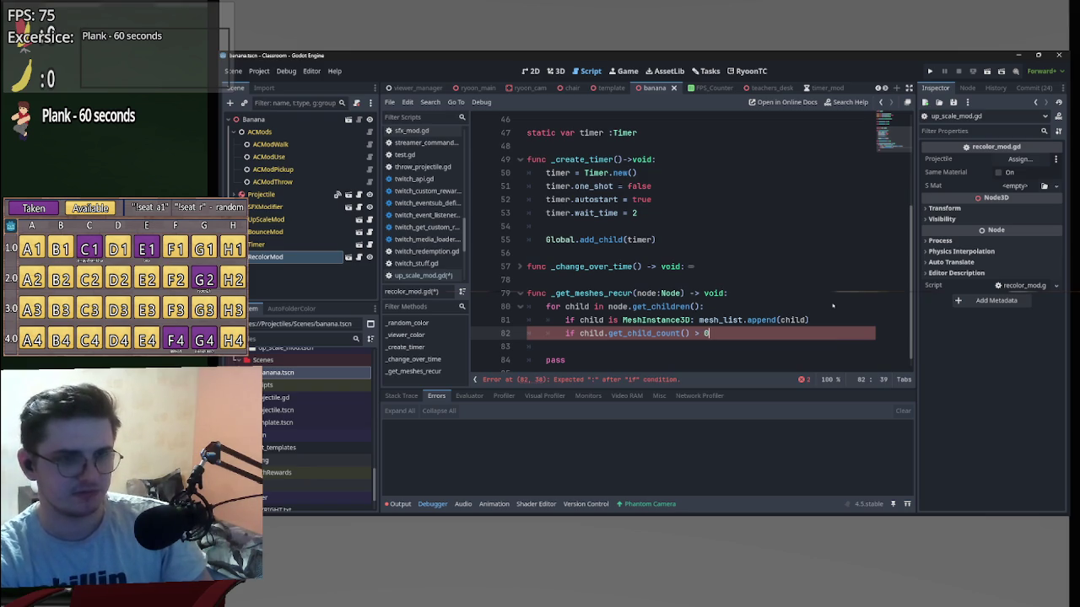
{"action": "type", "text": ":"}
{"action": "key", "text": "Return"}
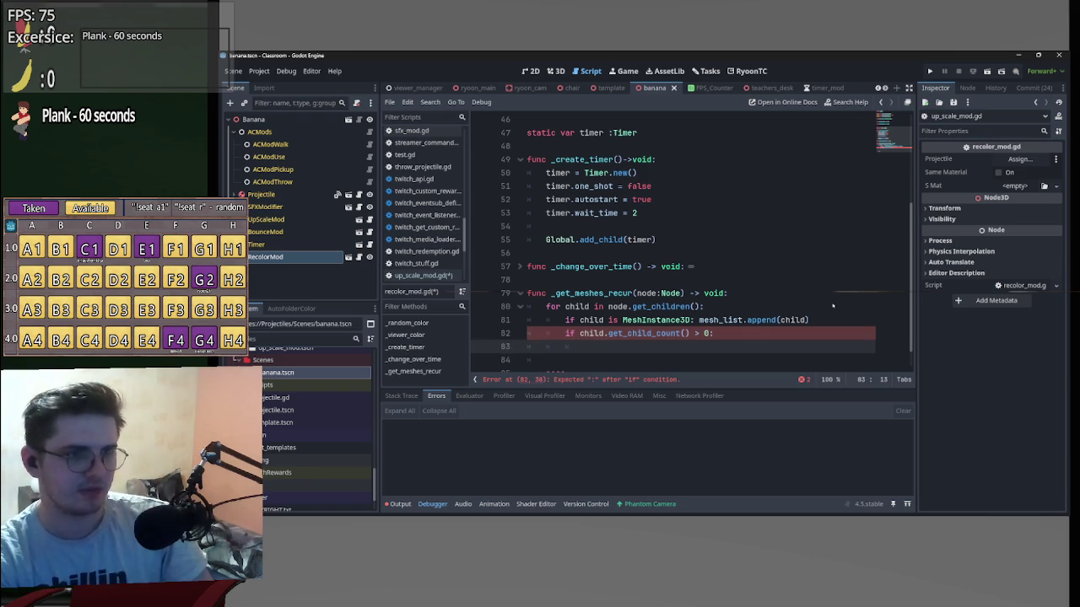
Inside that check, call _get_meshes_recur(child) by copying the signature and replacing node:Node.
{"action": "left_click_drag", "start_coordinate": [684, 292], "coordinate": [552, 287]}
{"action": "key", "text": "ctrl+c"}
{"action": "left_click", "coordinate": [590, 347]}
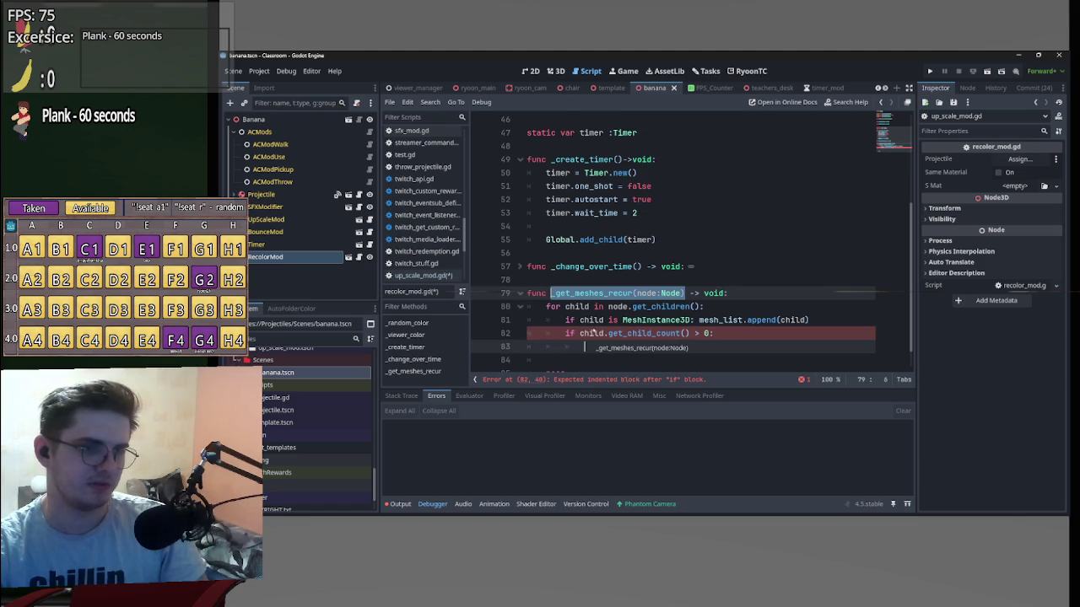
{"action": "key", "text": "ctrl+v"}
{"action": "left_click", "coordinate": [691, 347]}
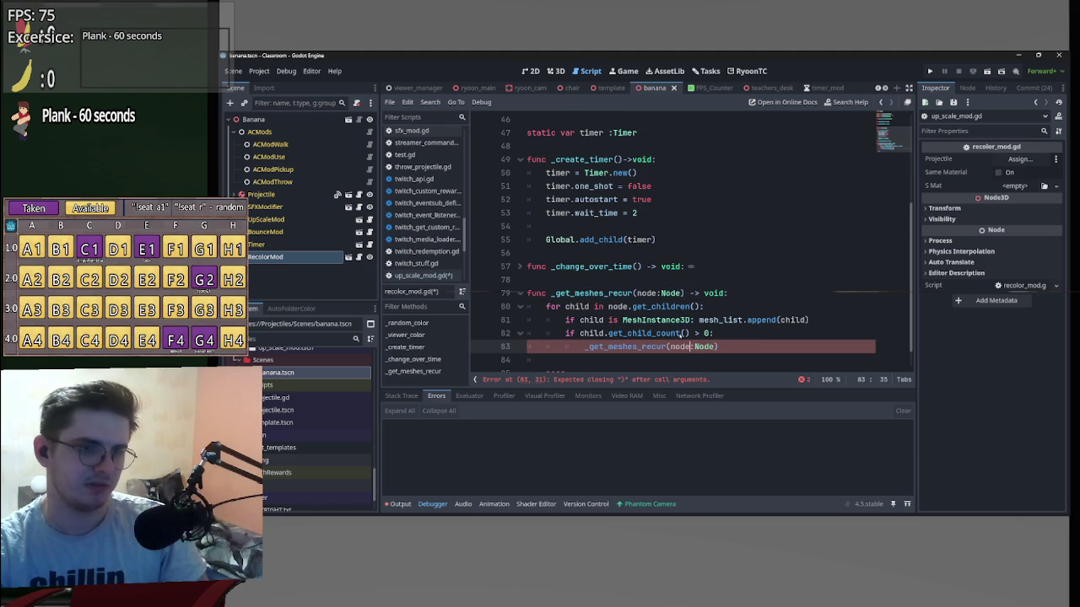
{"action": "left_click_drag", "start_coordinate": [670, 347], "coordinate": [715, 347]}
{"action": "type", "text": "chil"}
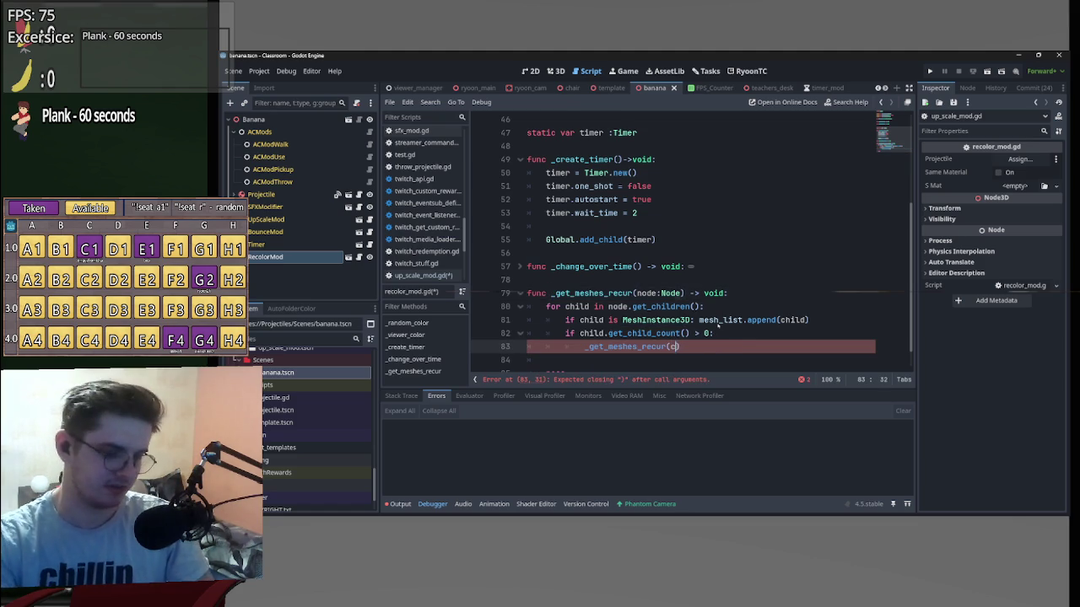
{"action": "type", "text": "d)"}
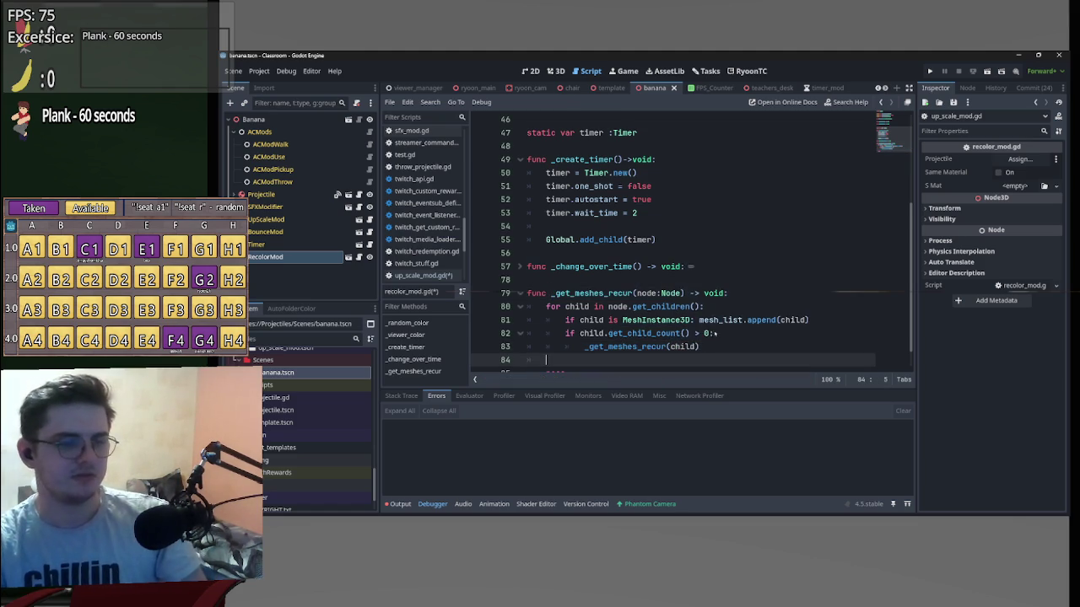
{"action": "key", "text": "Return"}
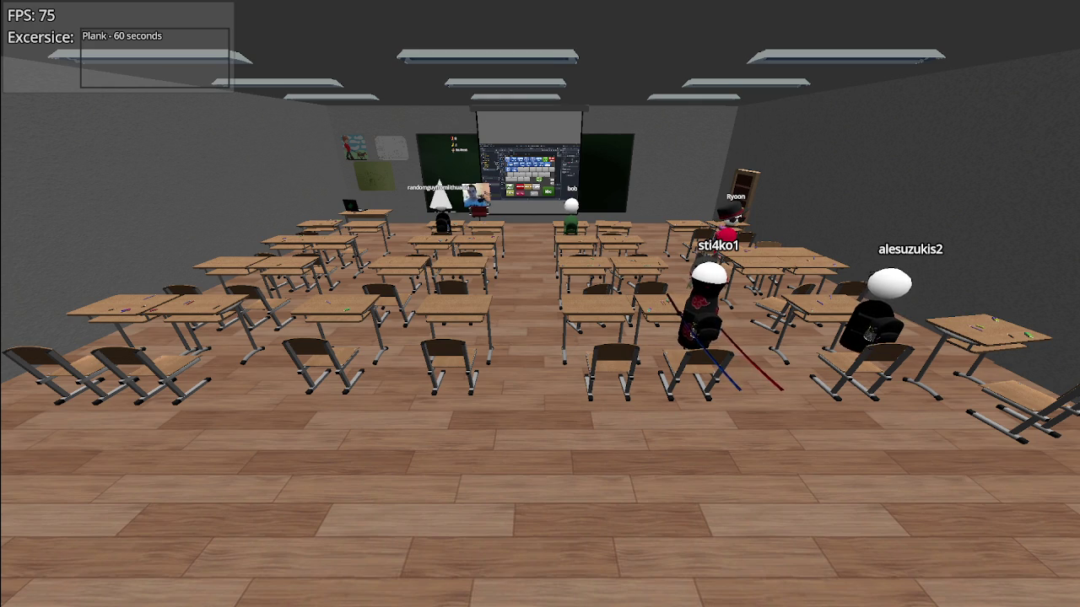
Hide the FPS and exercise overlay in the running classroom game.
{"action": "key", "text": "F3"}
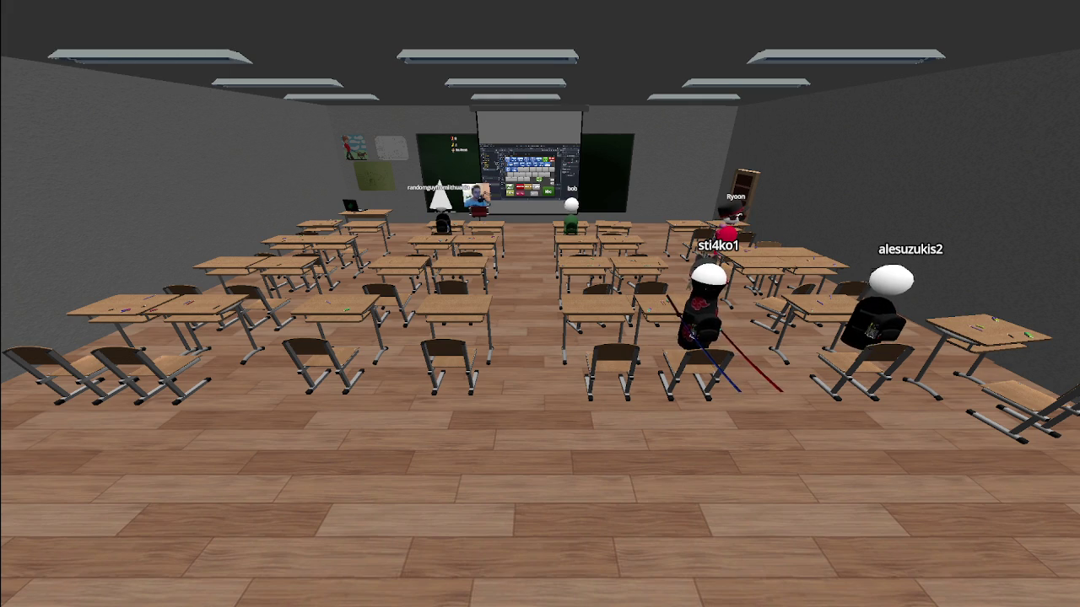
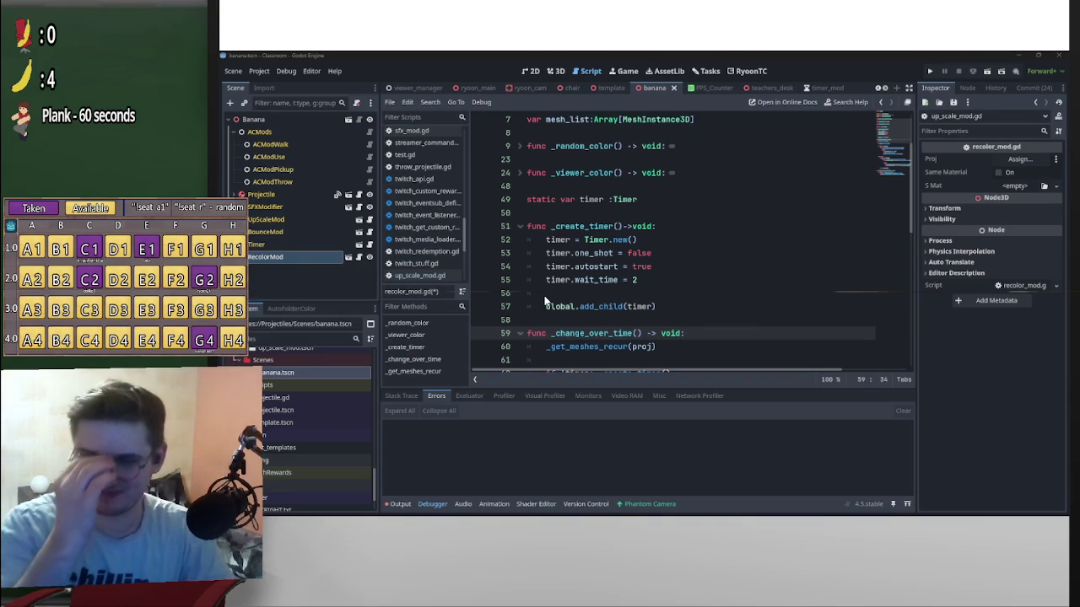
Review recolor_mod.gd's timer and mesh-recolor code, then select the Projectile node.
{"action": "key", "text": "alt+Tab"}
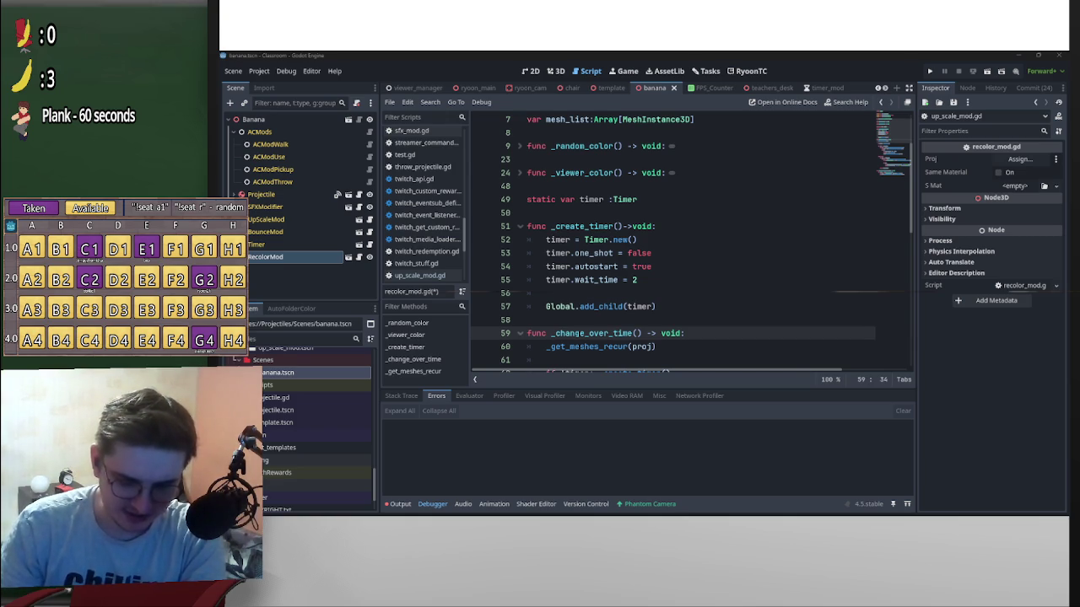
{"action": "scroll", "coordinate": [692, 245], "scroll_direction": "down", "scroll_amount": 3}
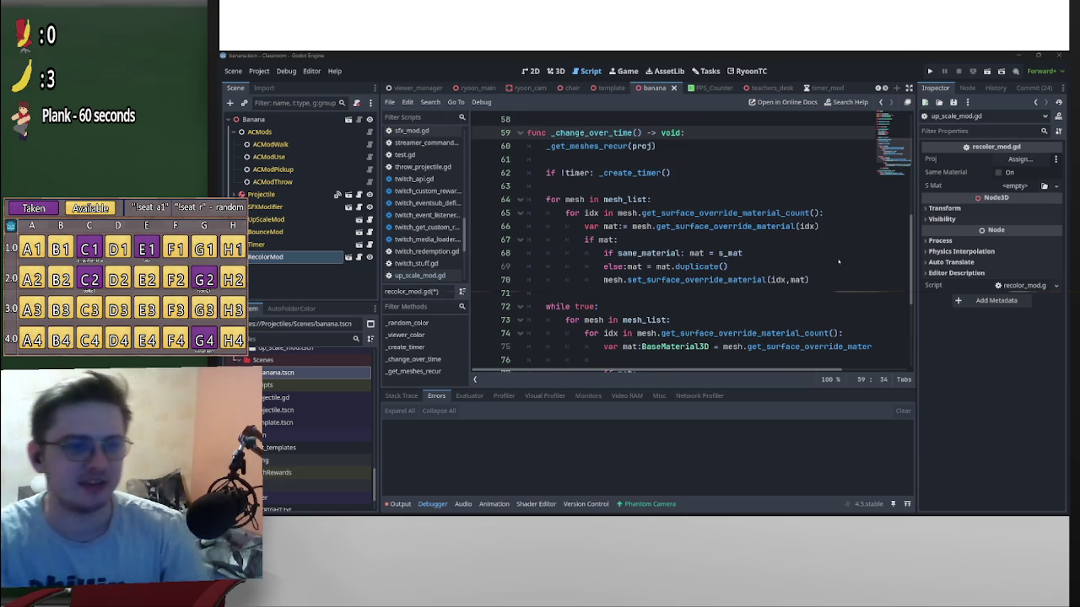
{"action": "scroll", "coordinate": [692, 245], "scroll_direction": "down", "scroll_amount": 4}
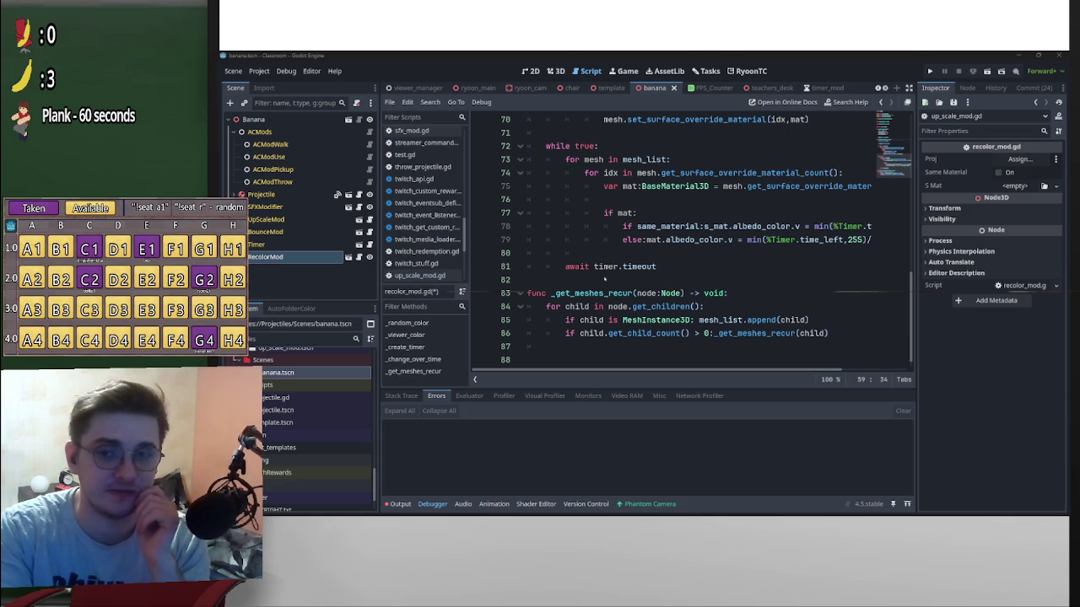
{"action": "scroll", "coordinate": [590, 279], "scroll_direction": "up", "scroll_amount": 7}
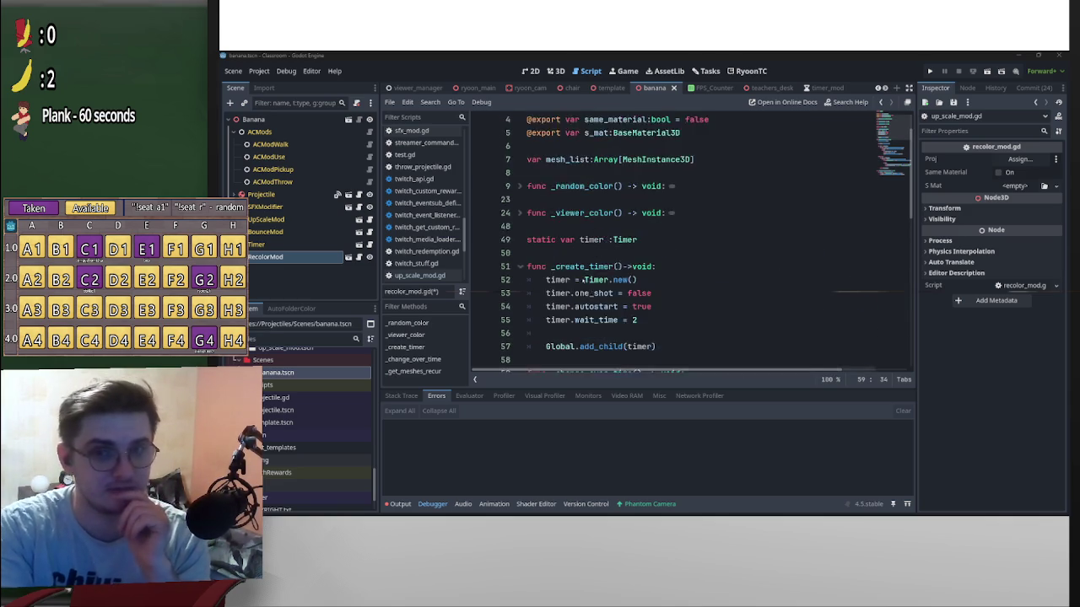
{"action": "scroll", "coordinate": [582, 280], "scroll_direction": "up", "scroll_amount": 1}
{"action": "left_click", "coordinate": [262, 194]}
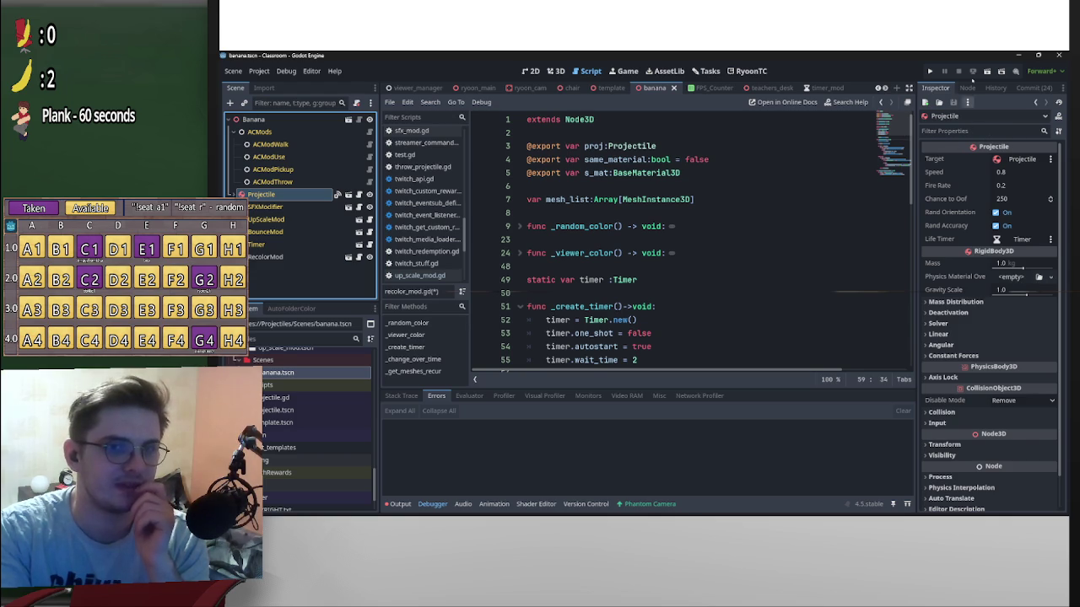
Connect Projectile's object_thrown signal to the _change_over_time method on RecolorMod.
{"action": "left_click", "coordinate": [967, 88]}
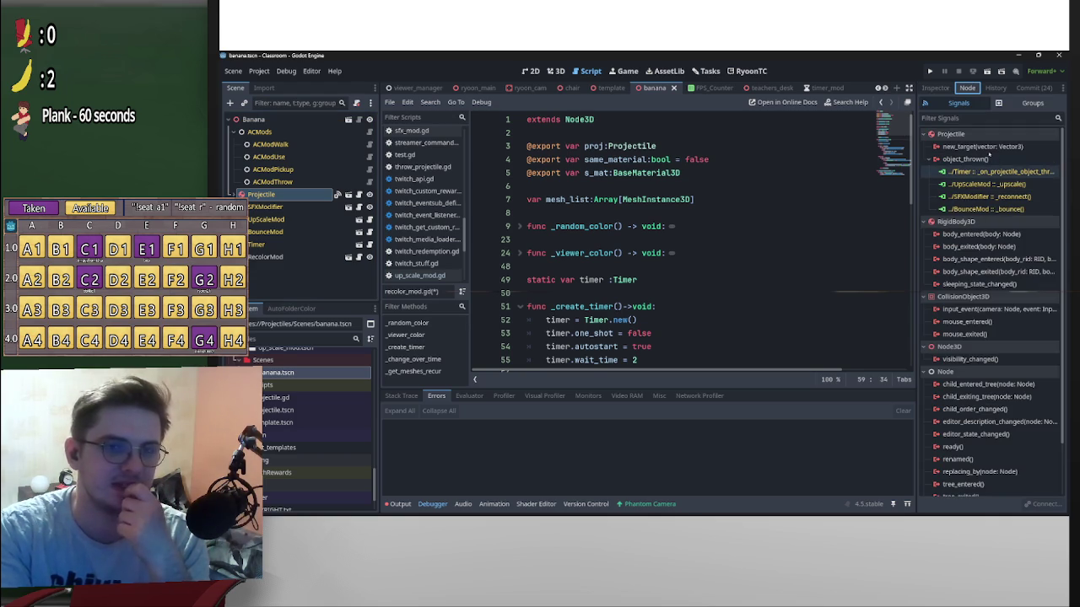
{"action": "double_click", "coordinate": [966, 159]}
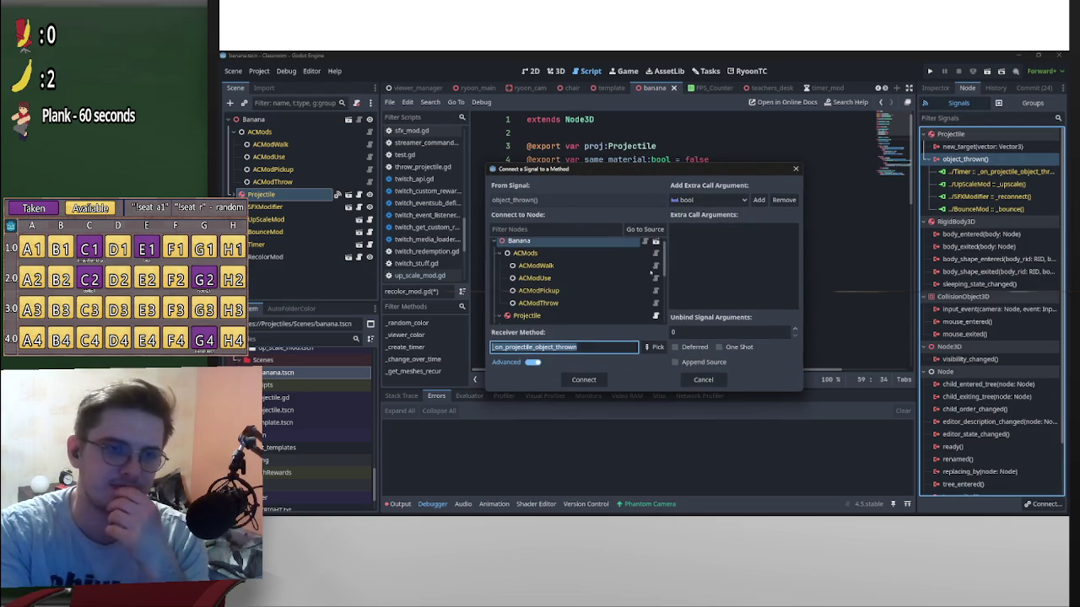
{"action": "scroll", "coordinate": [662, 253], "scroll_direction": "down", "scroll_amount": 5}
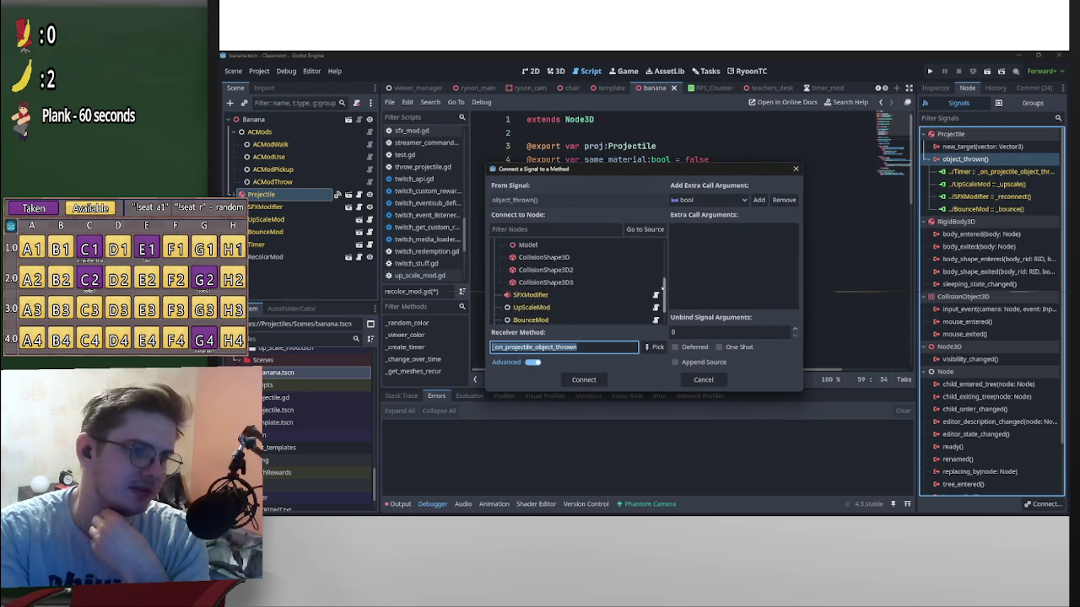
{"action": "left_click", "coordinate": [530, 316]}
{"action": "left_click", "coordinate": [654, 347]}
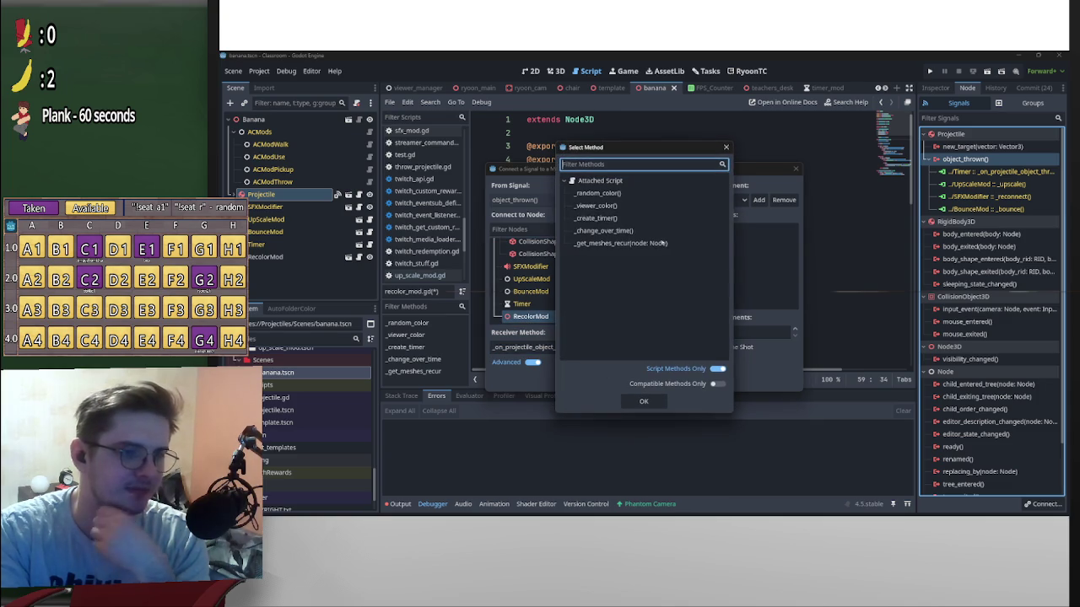
{"action": "left_click", "coordinate": [603, 230]}
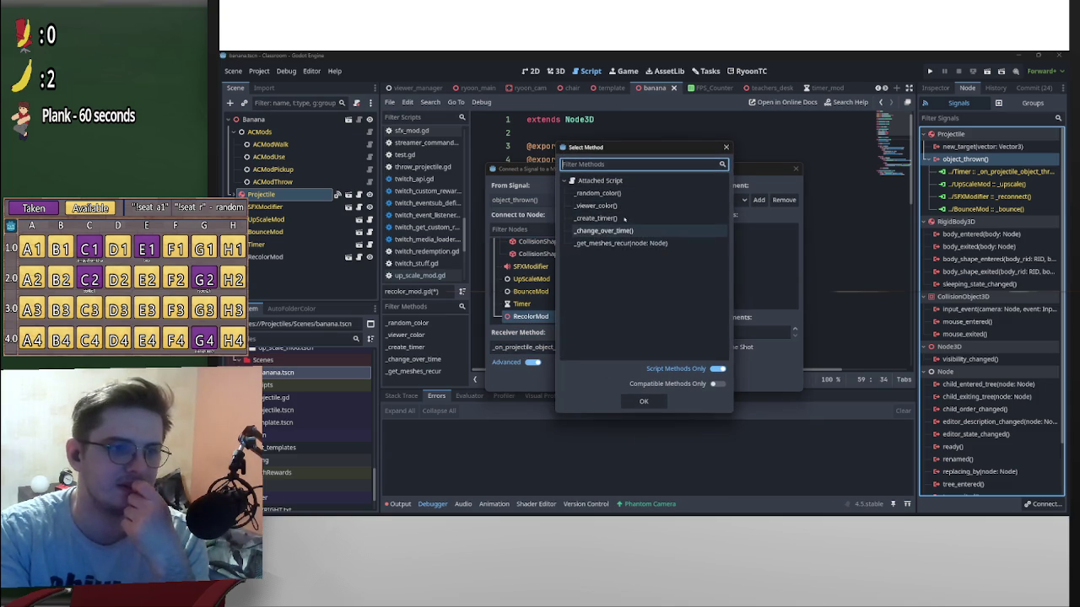
{"action": "double_click", "coordinate": [603, 231]}
{"action": "left_click", "coordinate": [586, 380]}
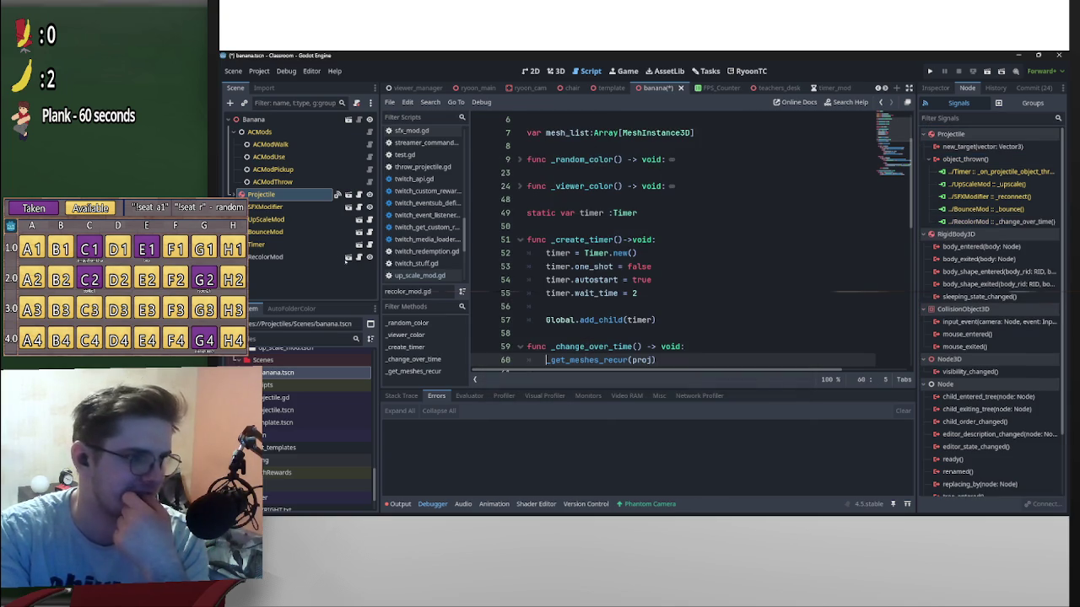
{"action": "scroll", "coordinate": [362, 438], "scroll_direction": "up", "scroll_amount": 5}
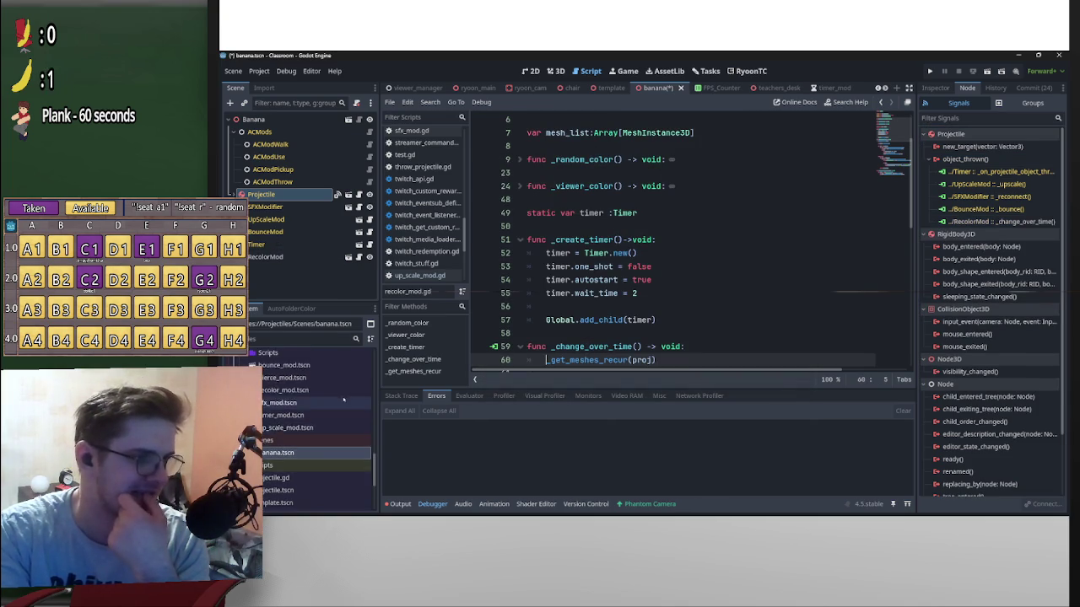
{"action": "left_click", "coordinate": [282, 256]}
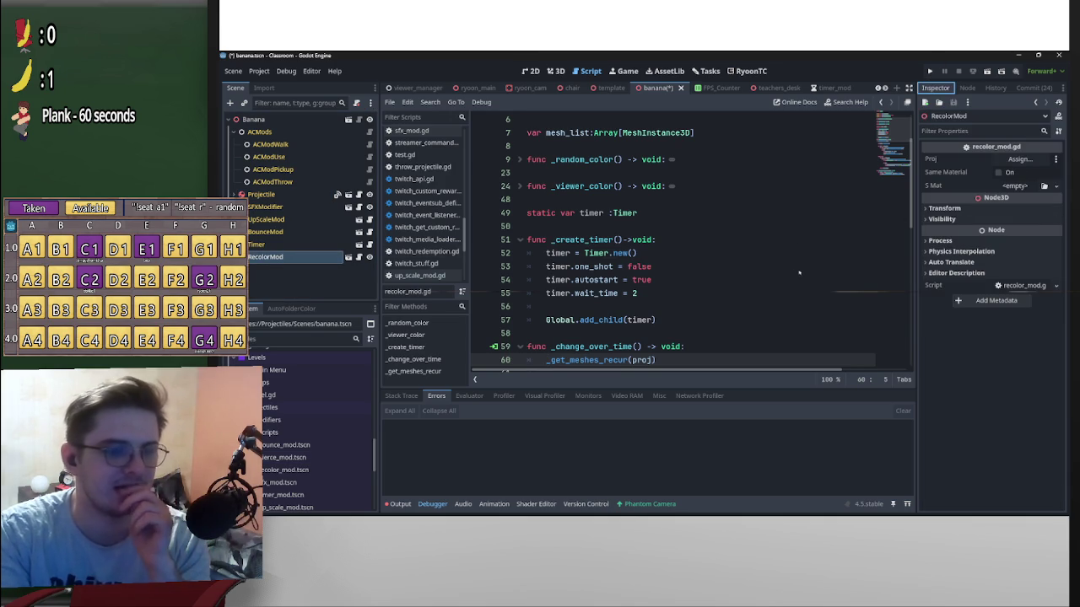
Assign a new StandardMaterial3D to RecolorMod's S Mat property.
{"action": "scroll", "coordinate": [799, 273], "scroll_direction": "up", "scroll_amount": 2}
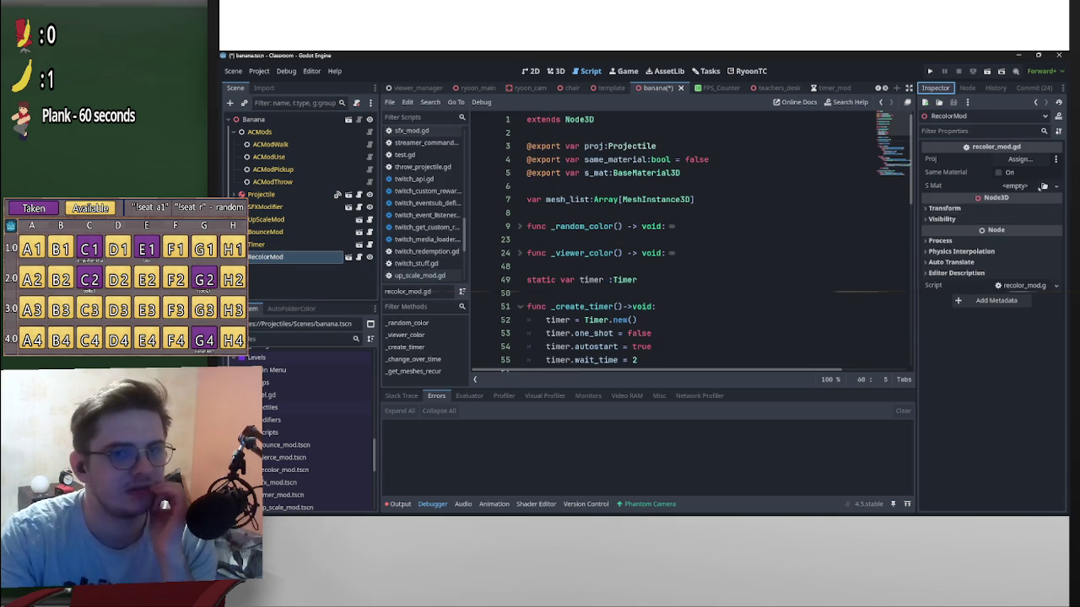
{"action": "left_click", "coordinate": [1016, 186]}
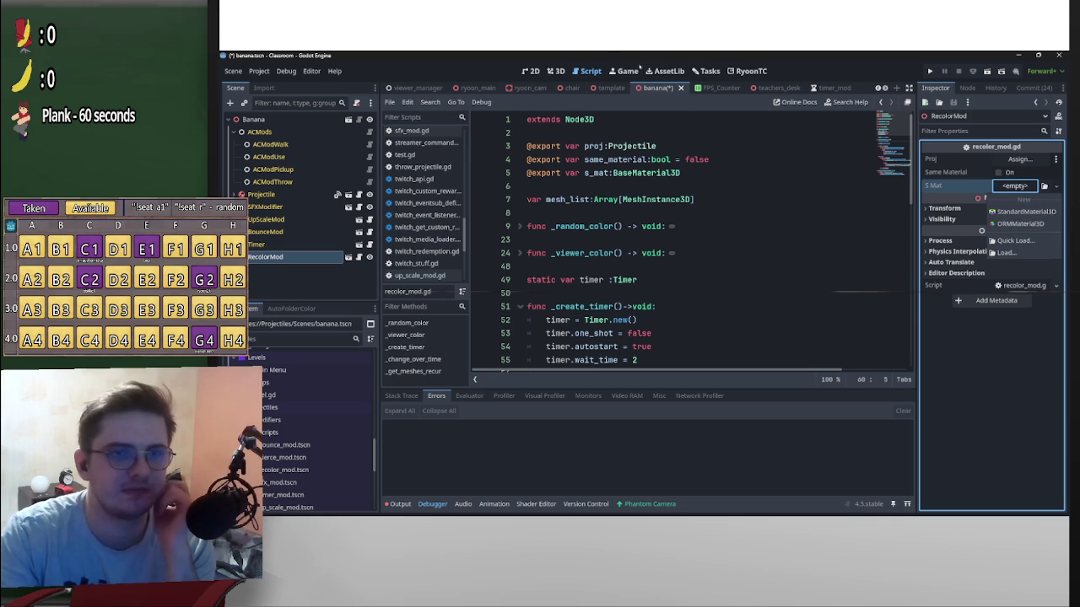
{"action": "left_click", "coordinate": [556, 71]}
{"action": "left_click", "coordinate": [556, 71]}
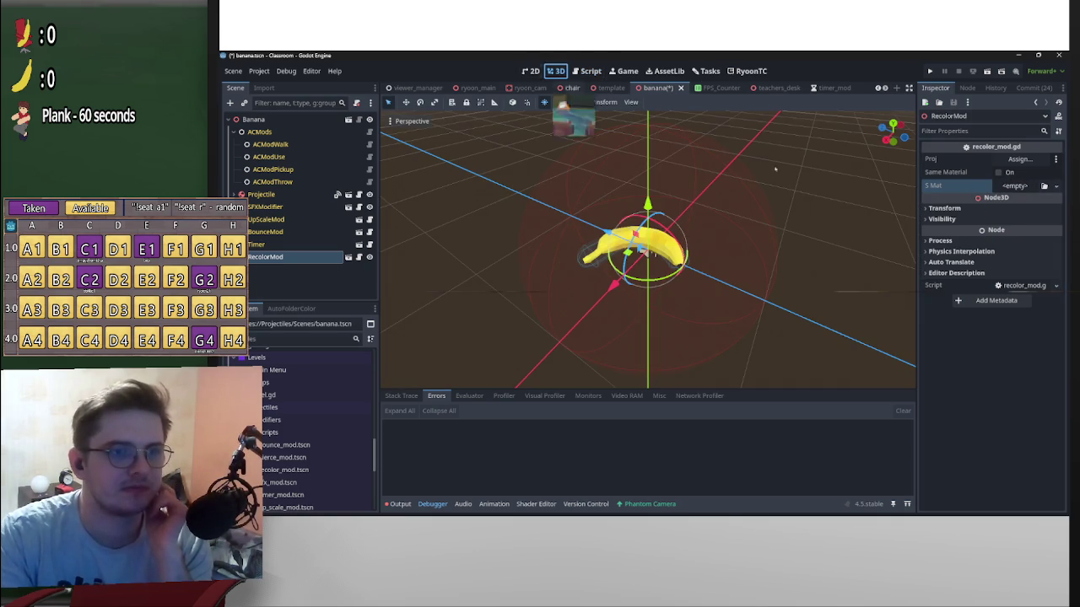
{"action": "scroll", "coordinate": [775, 170], "scroll_direction": "up", "scroll_amount": 2}
{"action": "scroll", "coordinate": [775, 169], "scroll_direction": "down", "scroll_amount": 2}
{"action": "left_click", "coordinate": [1027, 193]}
{"action": "left_click", "coordinate": [1027, 187]}
{"action": "left_click", "coordinate": [1012, 207]}
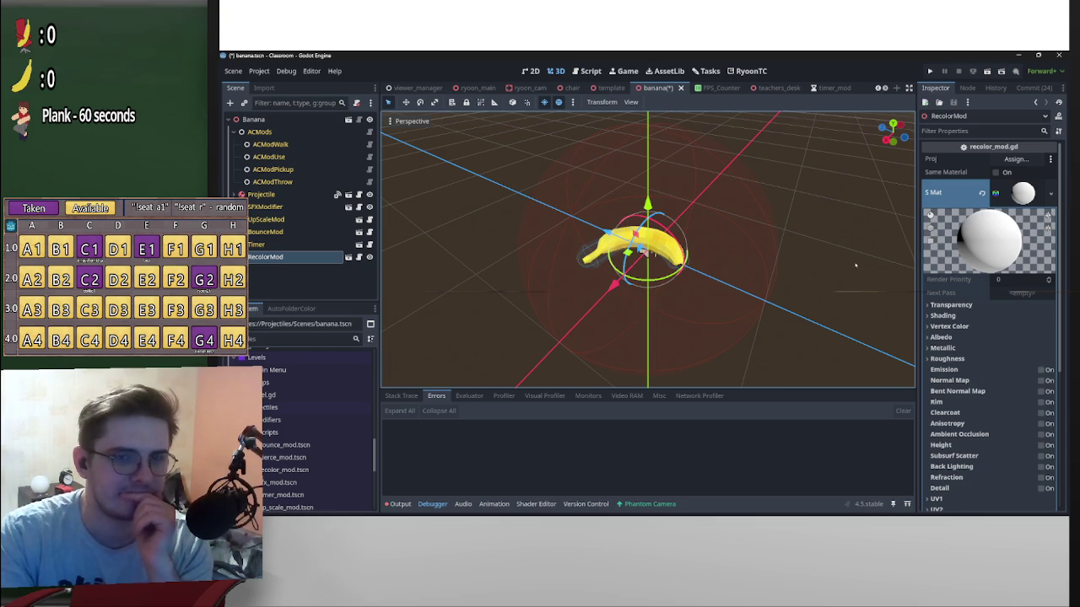
{"action": "left_click", "coordinate": [1002, 193]}
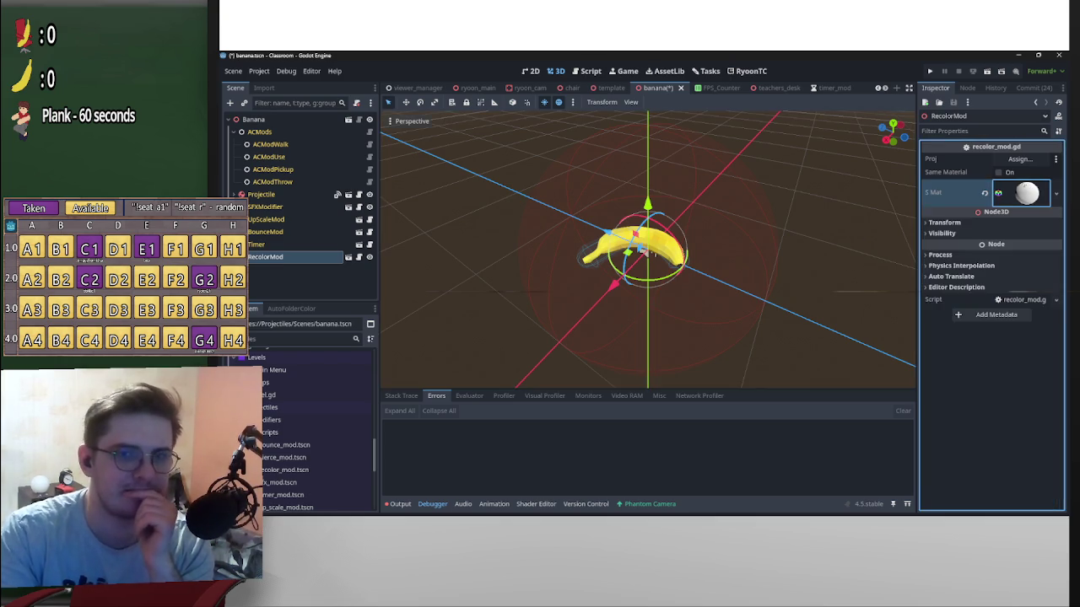
Check the banana in the 3D view, deselect, and save banana.tscn.
{"action": "mouse_move", "coordinate": [852, 241]}
{"action": "left_mouse_down"}
{"action": "mouse_move", "coordinate": [746, 247]}
{"action": "mouse_move", "coordinate": [735, 183]}
{"action": "mouse_move", "coordinate": [869, 244]}
{"action": "mouse_move", "coordinate": [825, 246]}
{"action": "left_mouse_up"}
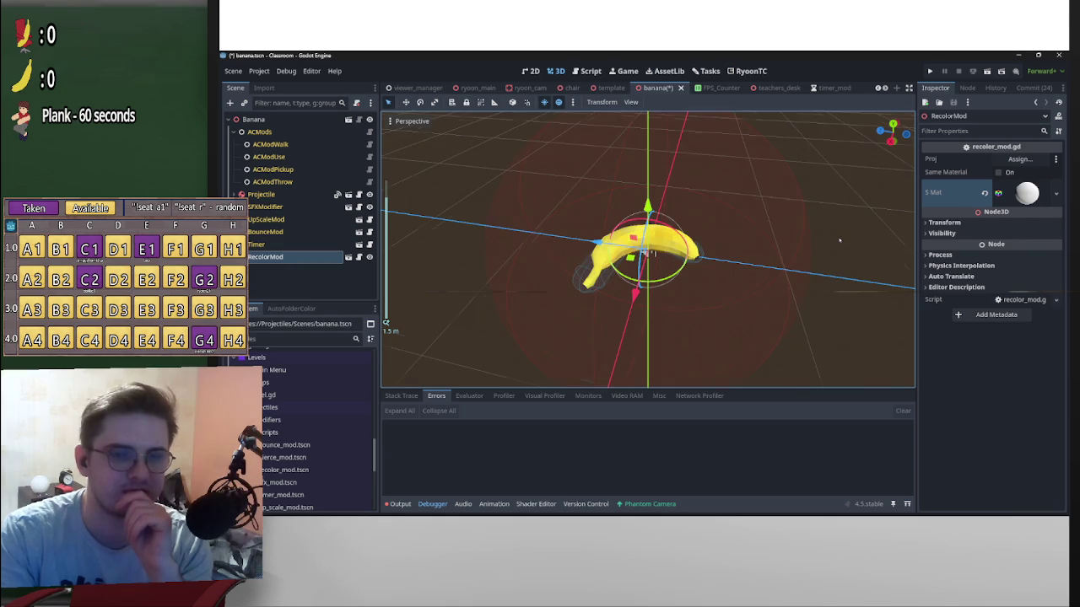
{"action": "scroll", "coordinate": [838, 239], "scroll_direction": "up", "scroll_amount": 5}
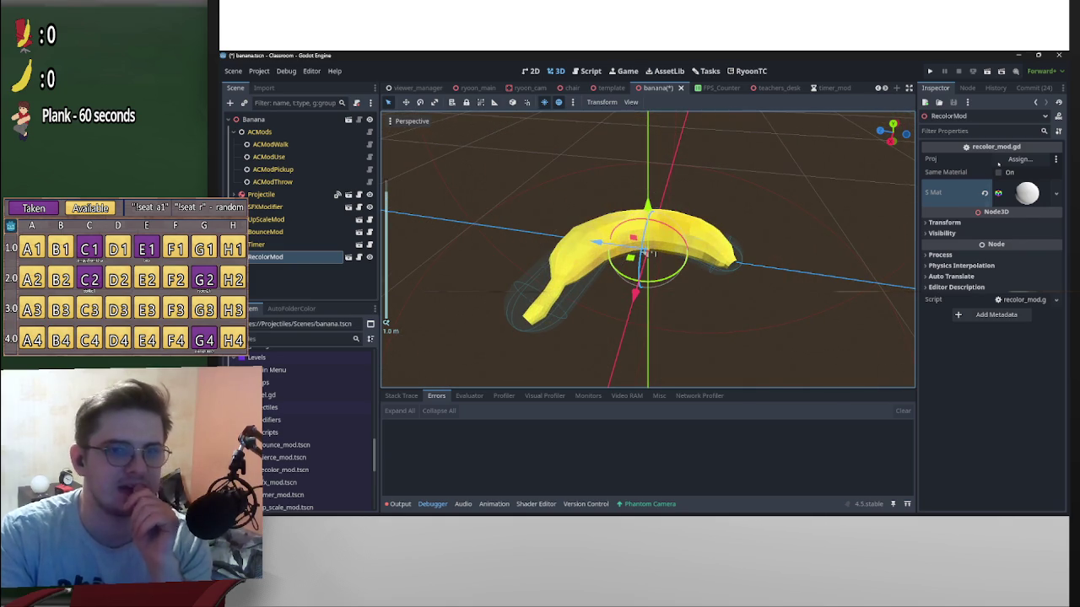
{"action": "left_click", "coordinate": [754, 145]}
{"action": "key", "text": "ctrl+s"}
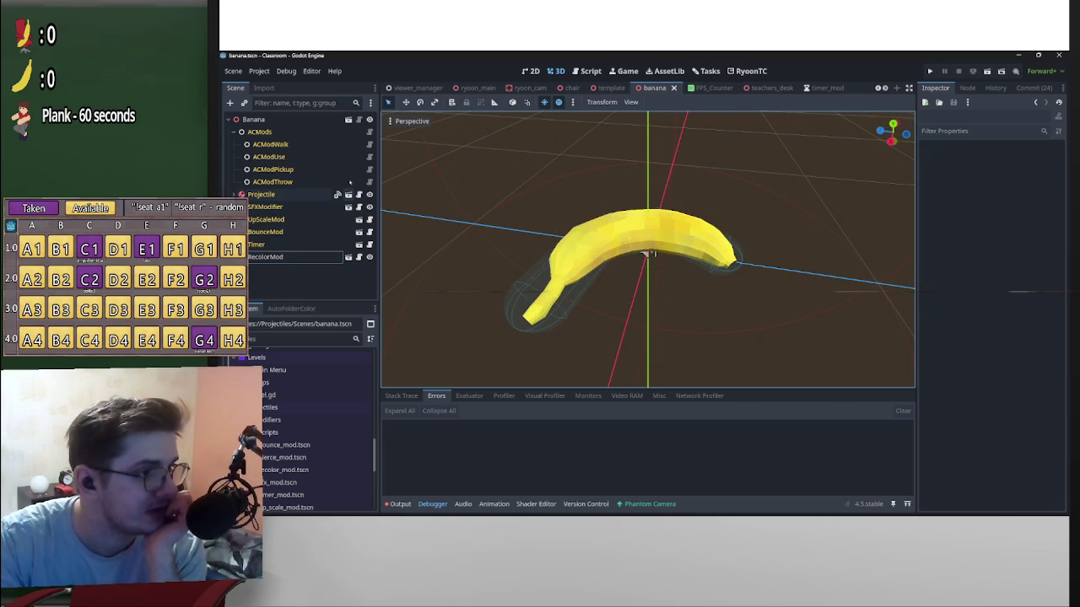
Orbit around the banana model in the 3D view, then run the Classroom project.
{"action": "scroll", "coordinate": [439, 220], "scroll_direction": "down", "scroll_amount": 8}
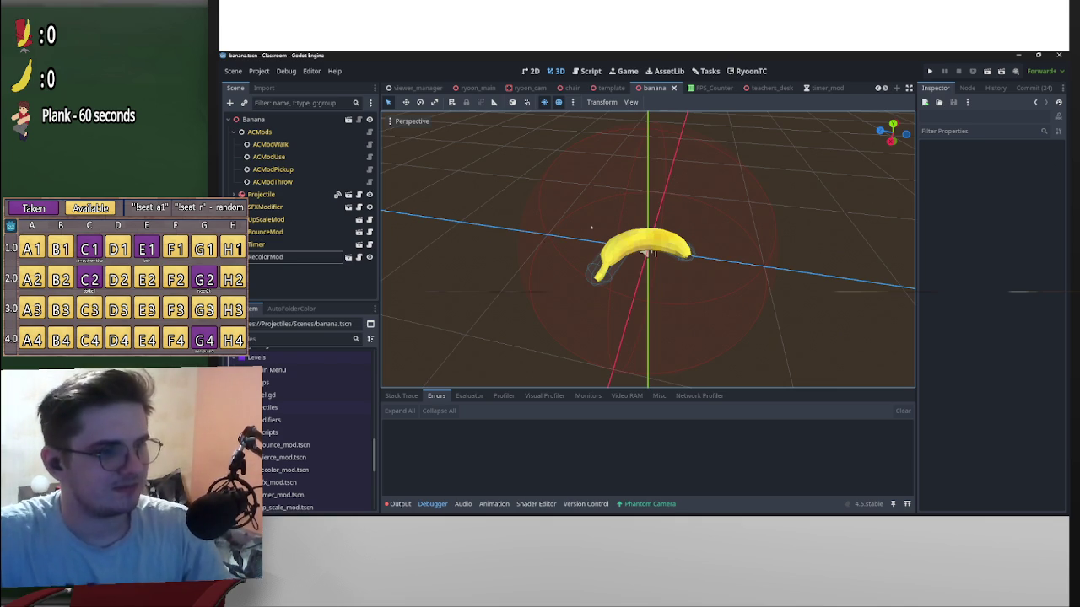
{"action": "mouse_move", "coordinate": [776, 234]}
{"action": "left_mouse_down"}
{"action": "mouse_move", "coordinate": [637, 204]}
{"action": "mouse_move", "coordinate": [762, 177]}
{"action": "left_mouse_up"}
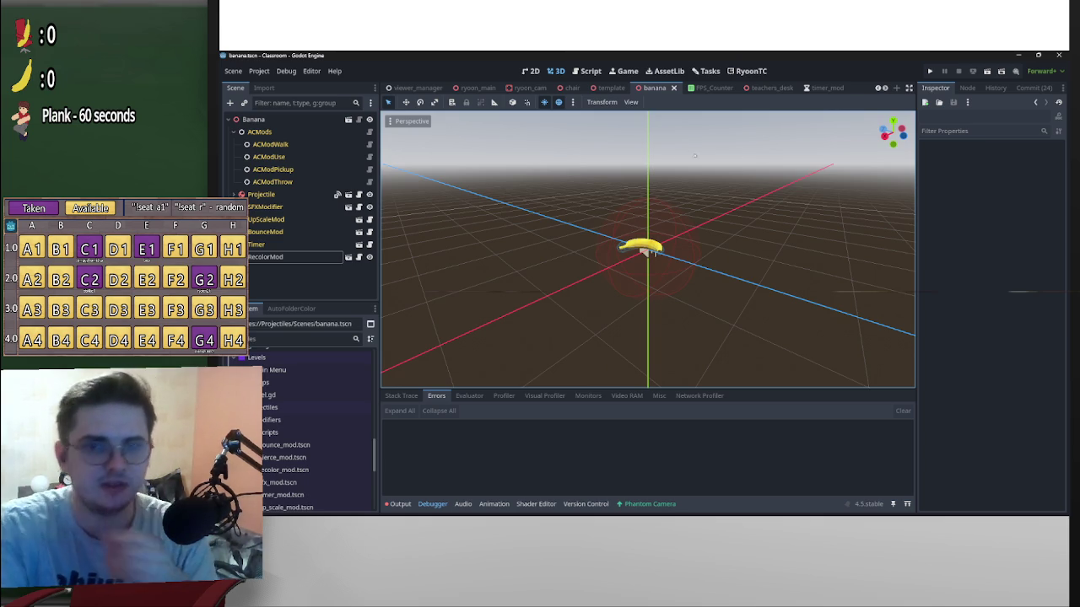
{"action": "left_click_drag", "start_coordinate": [694, 155], "coordinate": [727, 197]}
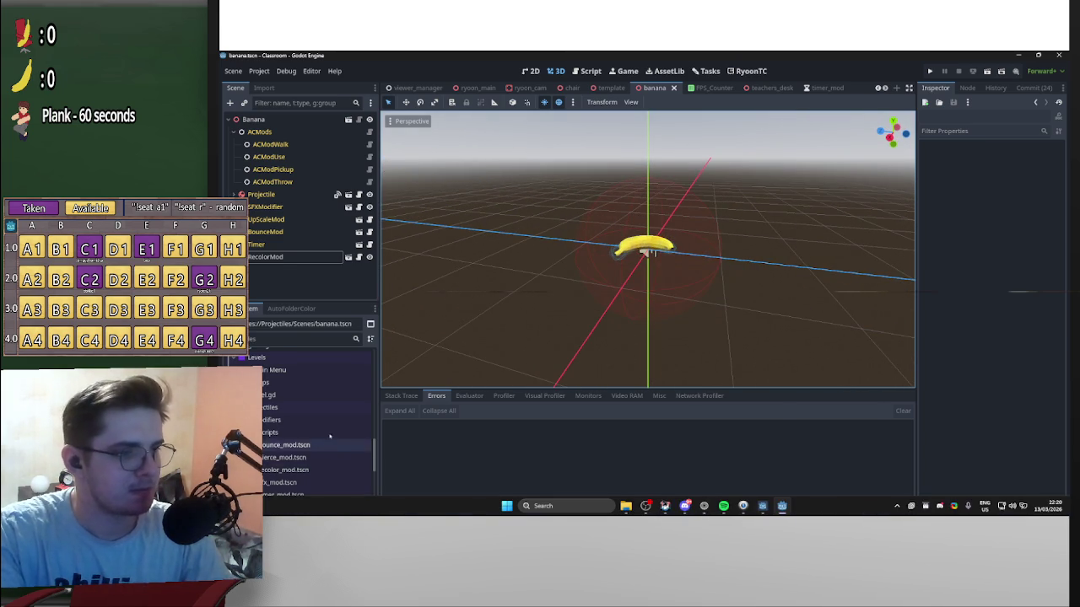
{"action": "scroll", "coordinate": [354, 463], "scroll_direction": "down", "scroll_amount": 2}
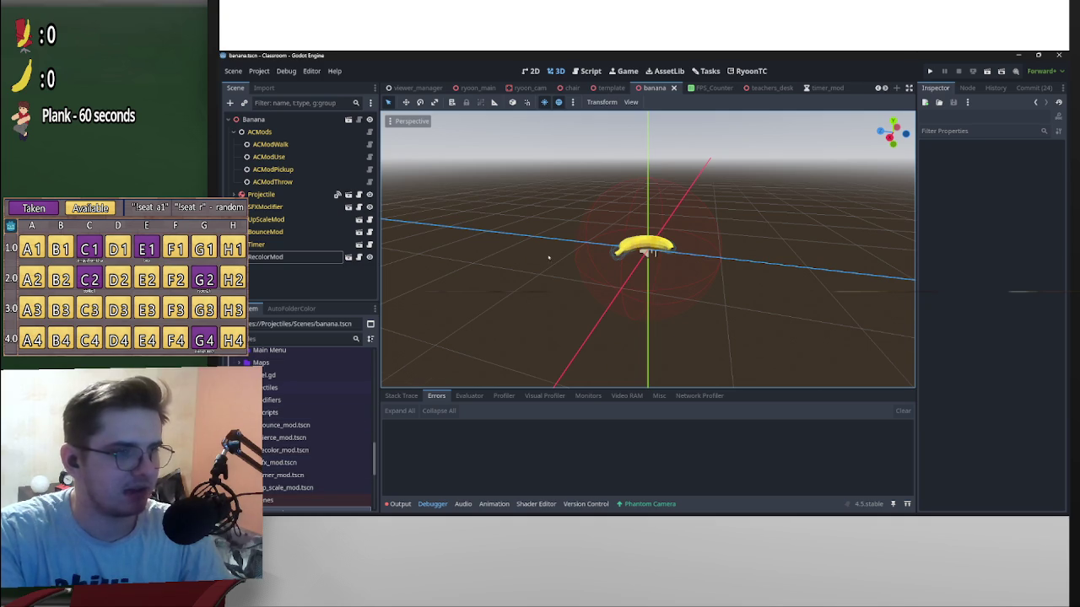
{"action": "scroll", "coordinate": [544, 228], "scroll_direction": "down", "scroll_amount": 5}
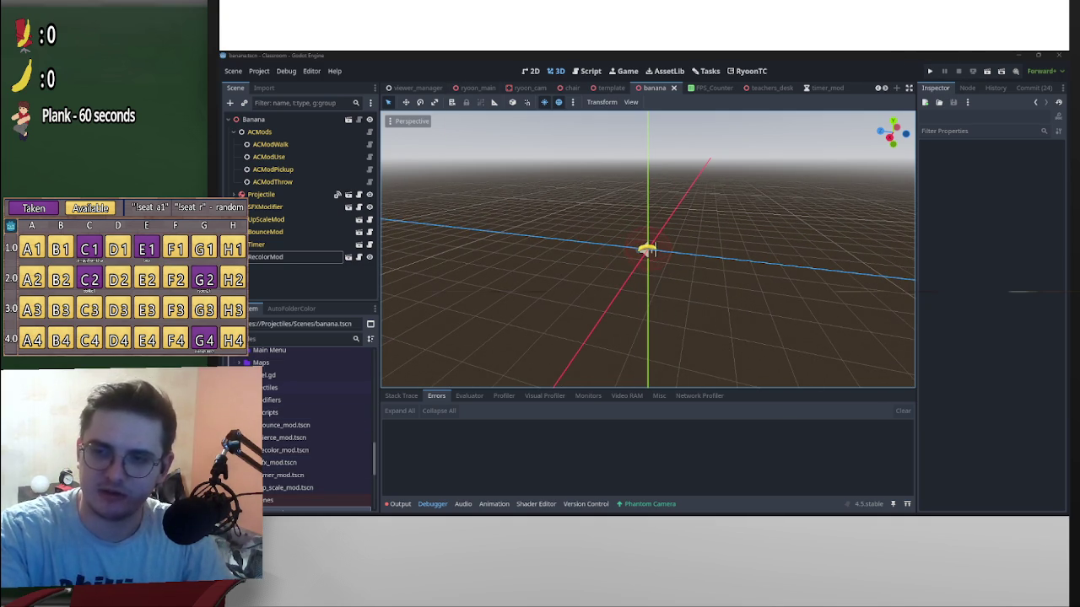
{"action": "left_click", "coordinate": [928, 70]}
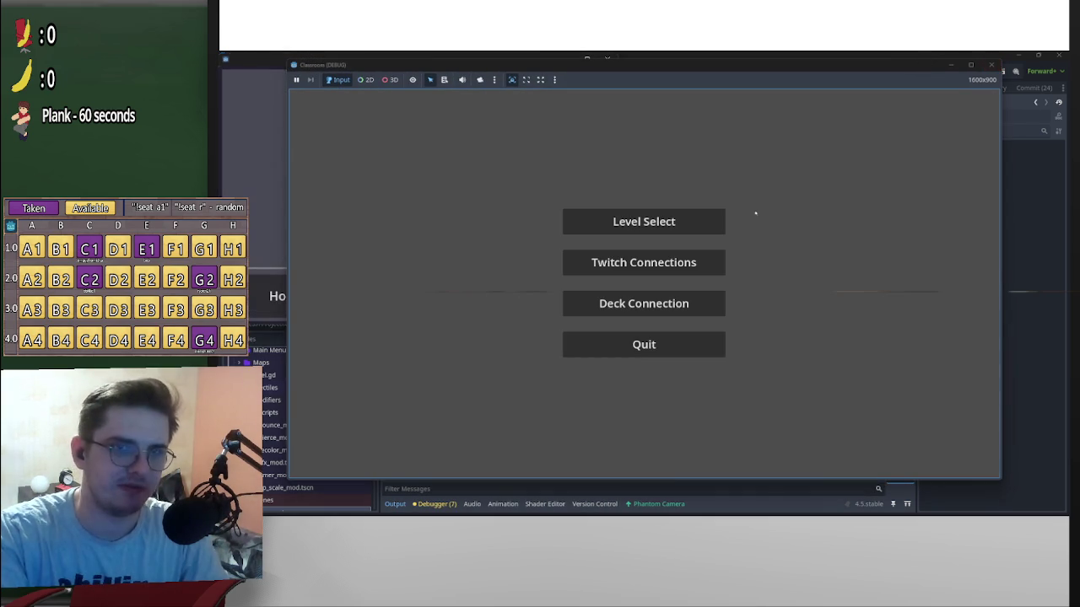
Connect the game to Twitch, start the classroom level, then close the test run.
{"action": "left_click", "coordinate": [644, 260]}
{"action": "left_click", "coordinate": [641, 268]}
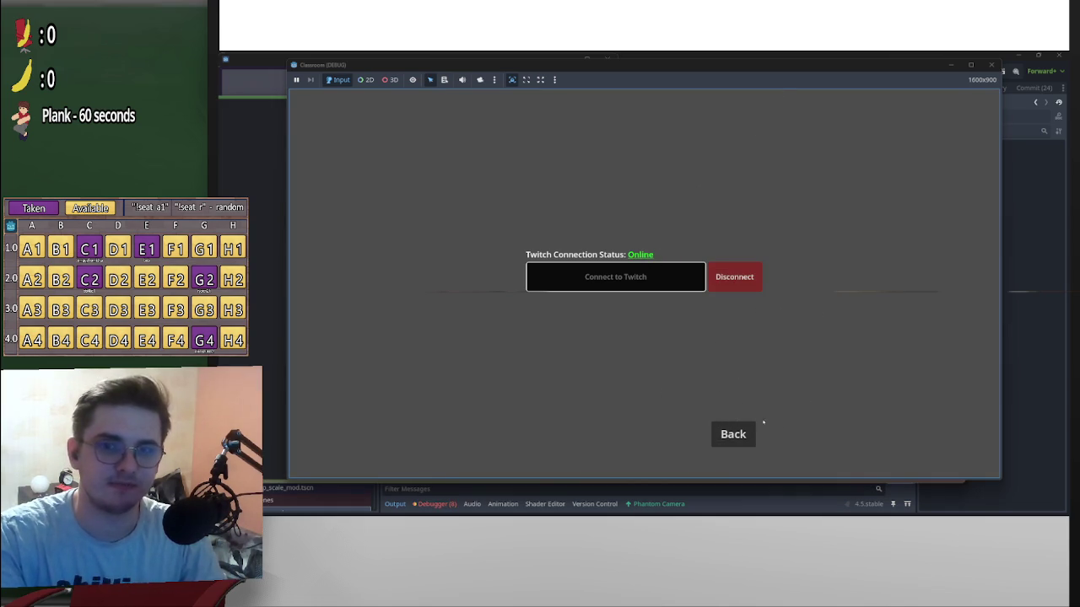
{"action": "left_click", "coordinate": [733, 433]}
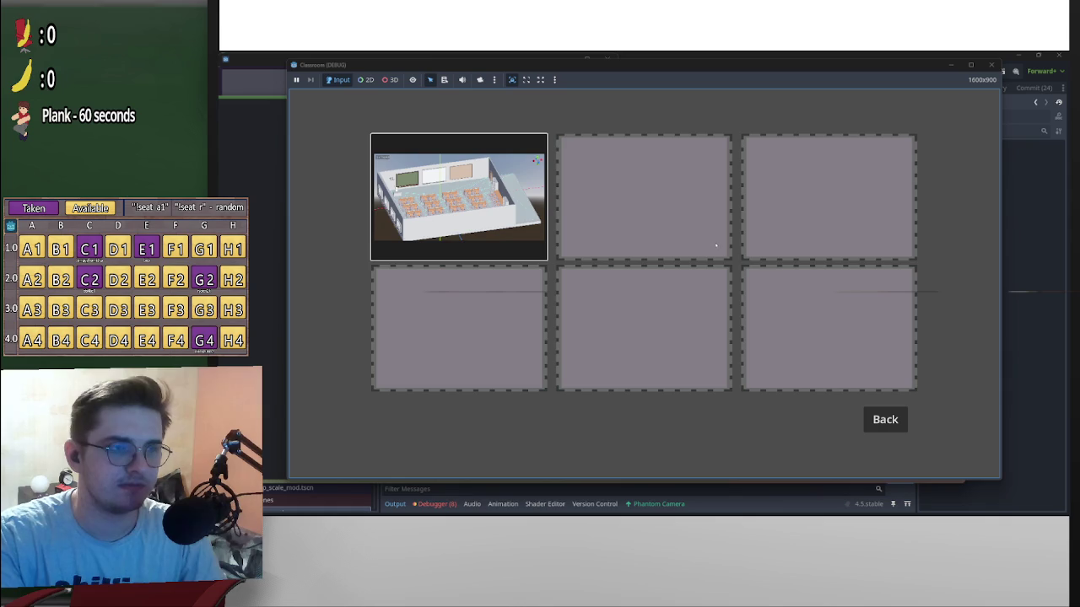
{"action": "key", "text": "Return"}
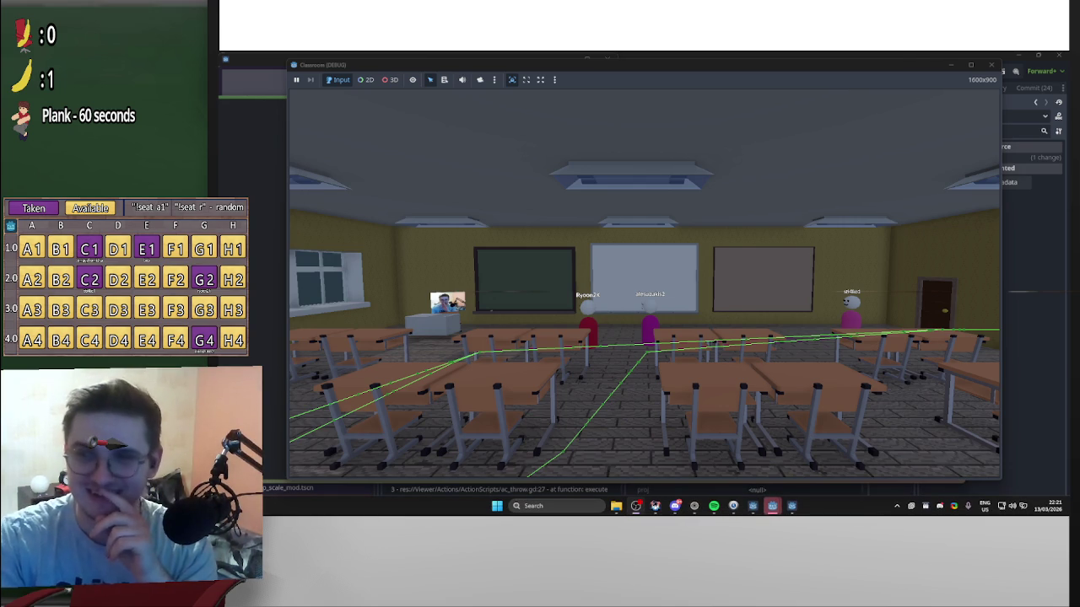
{"action": "key", "text": "alt+F4"}
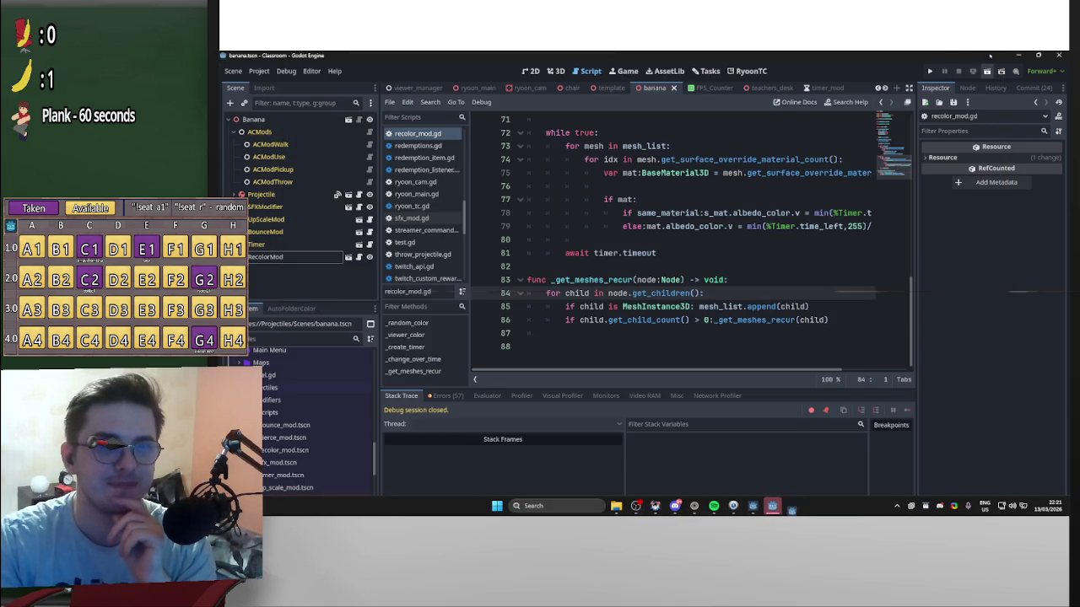
Find and inspect the get_children null error in the Debugger's Errors list.
{"action": "left_click", "coordinate": [447, 396]}
{"action": "scroll", "coordinate": [759, 451], "scroll_direction": "down", "scroll_amount": 10}
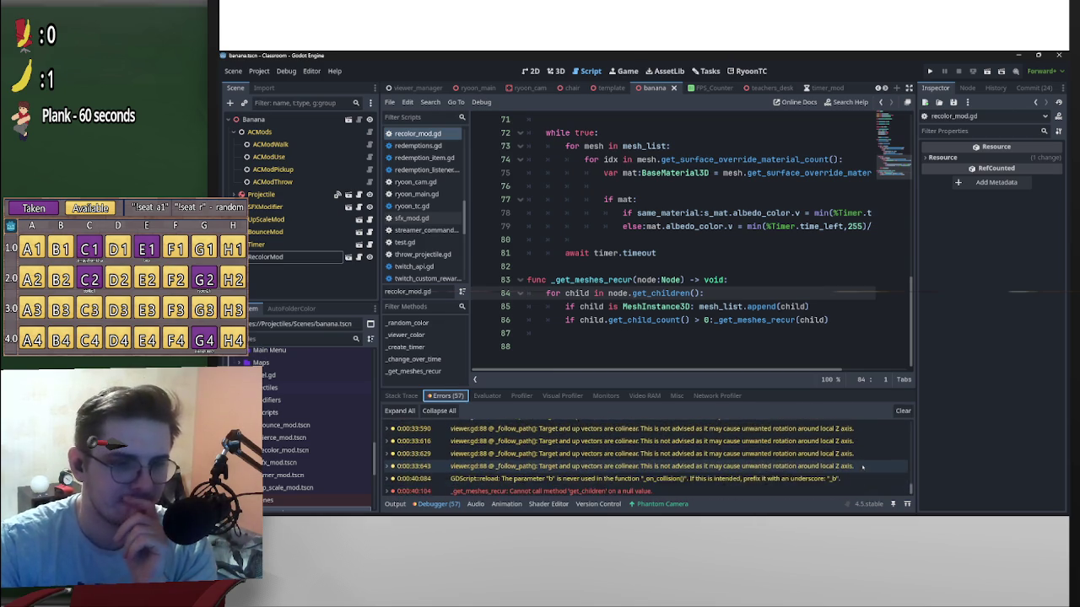
{"action": "scroll", "coordinate": [744, 475], "scroll_direction": "down", "scroll_amount": 1}
{"action": "left_click", "coordinate": [661, 477]}
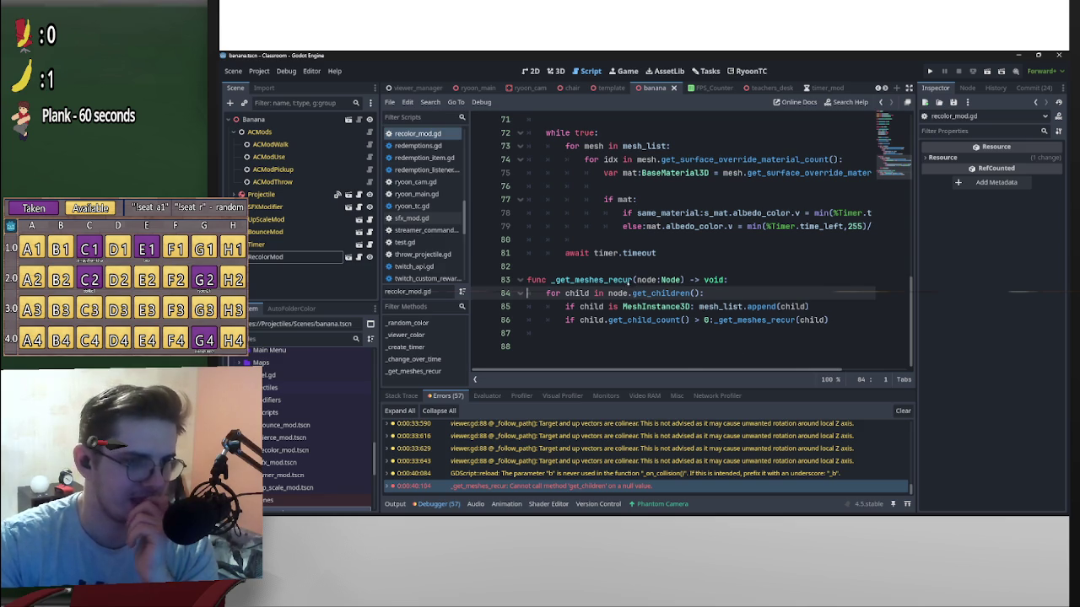
{"action": "scroll", "coordinate": [638, 294], "scroll_direction": "up", "scroll_amount": 20}
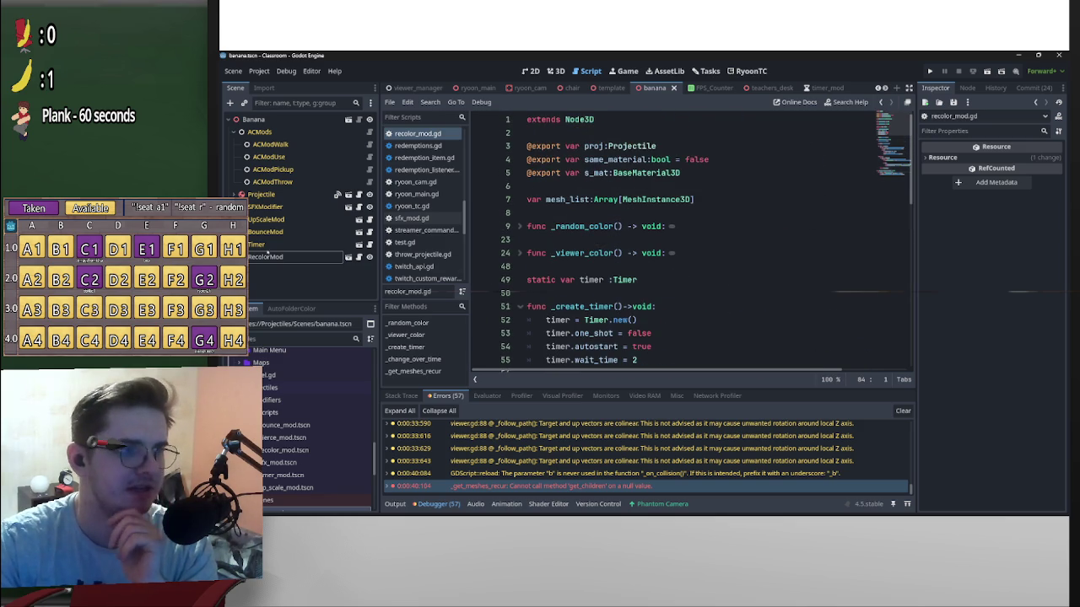
Set RecolorMod's Proj property to the Projectile node and rerun the game.
{"action": "left_click", "coordinate": [266, 256]}
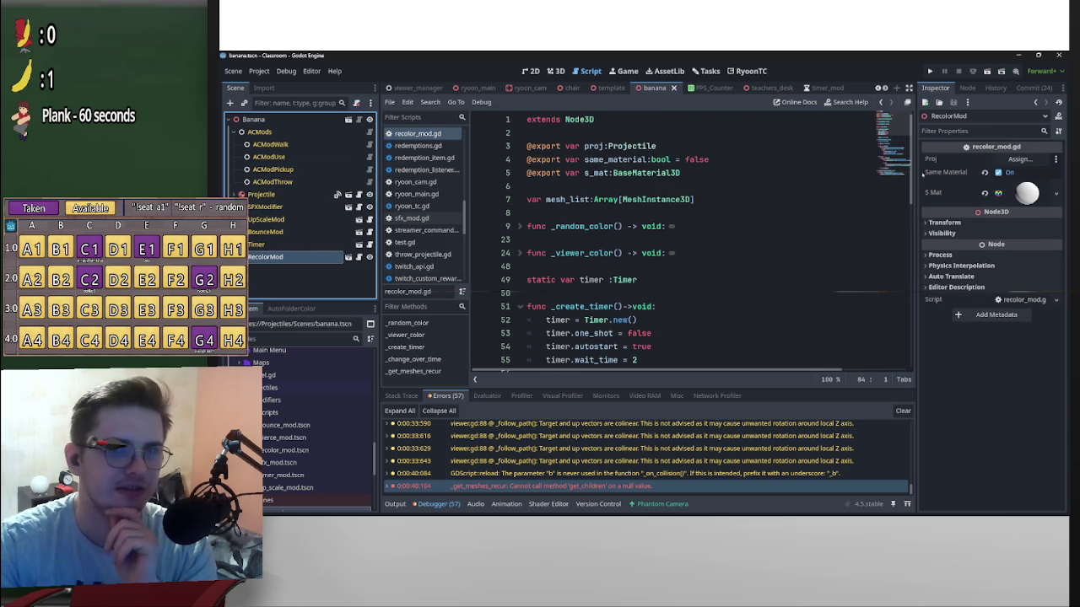
{"action": "left_click", "coordinate": [1020, 159]}
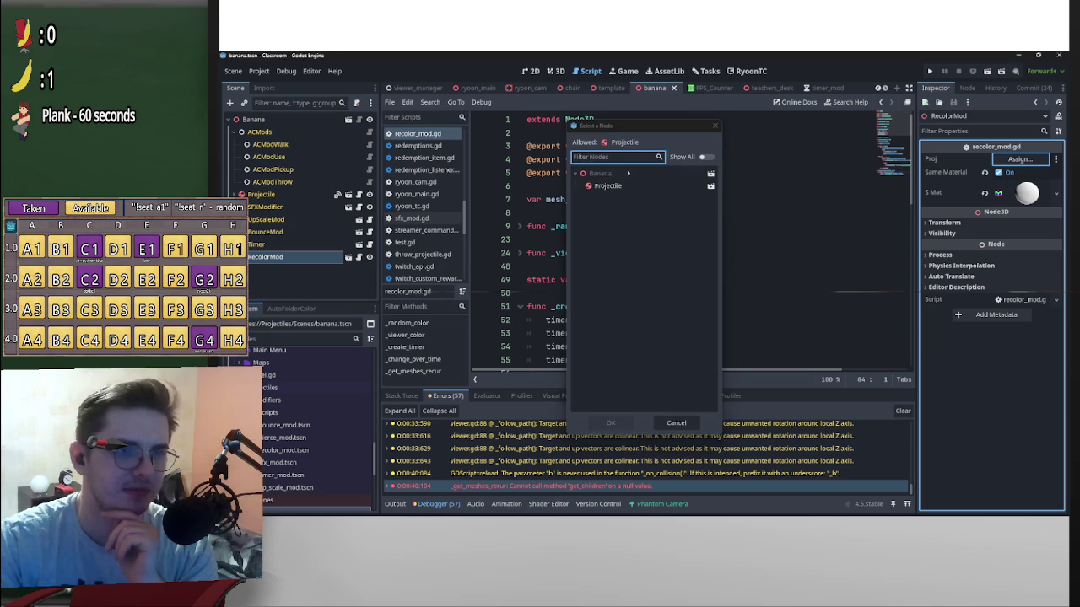
{"action": "double_click", "coordinate": [608, 185]}
{"action": "left_click", "coordinate": [790, 223]}
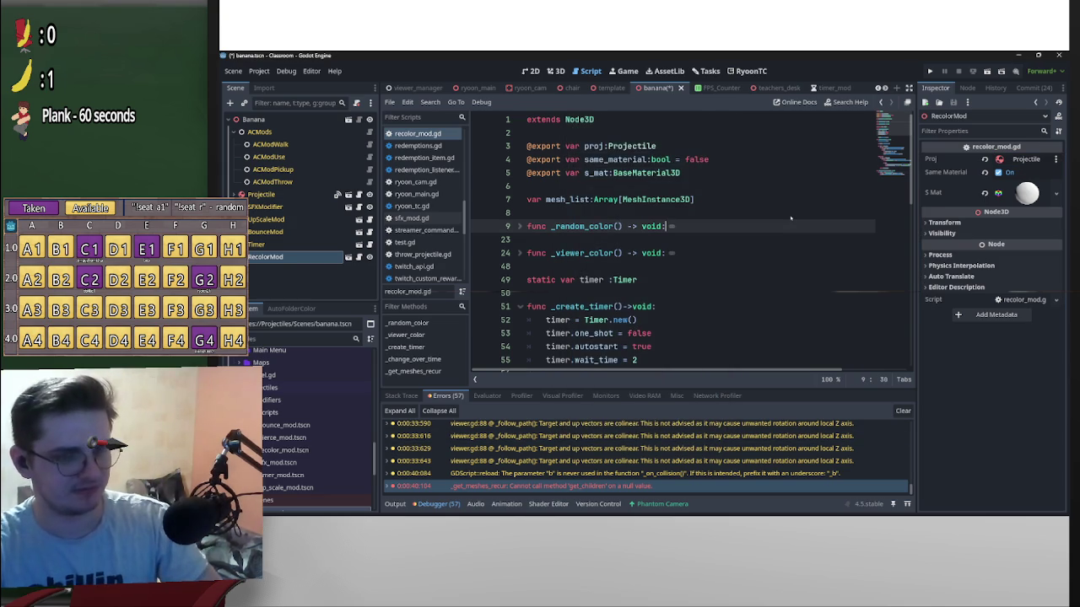
{"action": "left_click", "coordinate": [930, 71]}
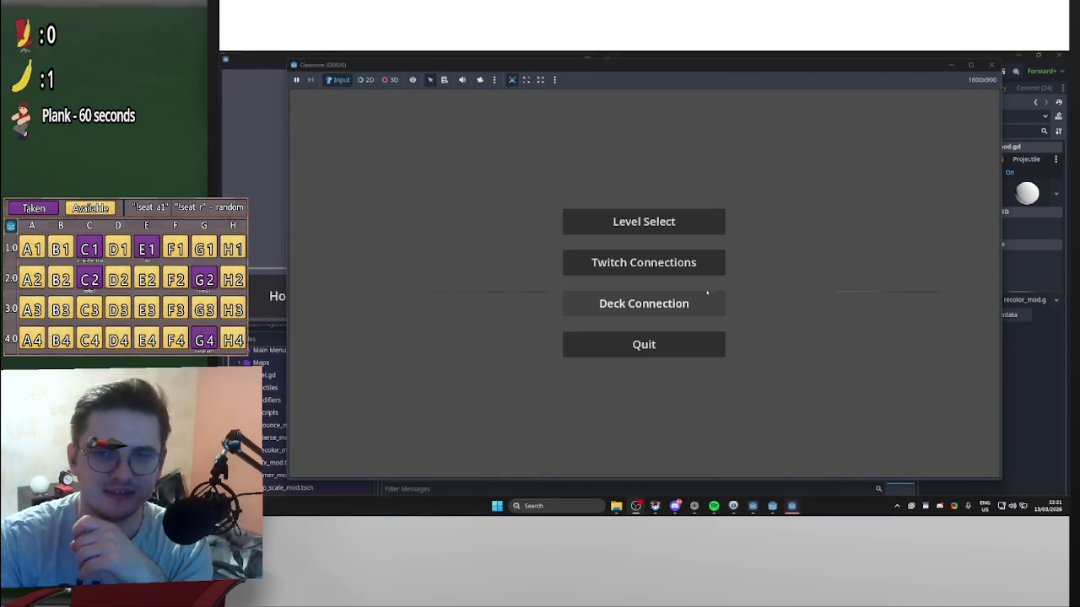
Reconnect the game to Twitch and return to Level Select for the classroom.
{"action": "left_click", "coordinate": [643, 263]}
{"action": "left_click", "coordinate": [616, 277]}
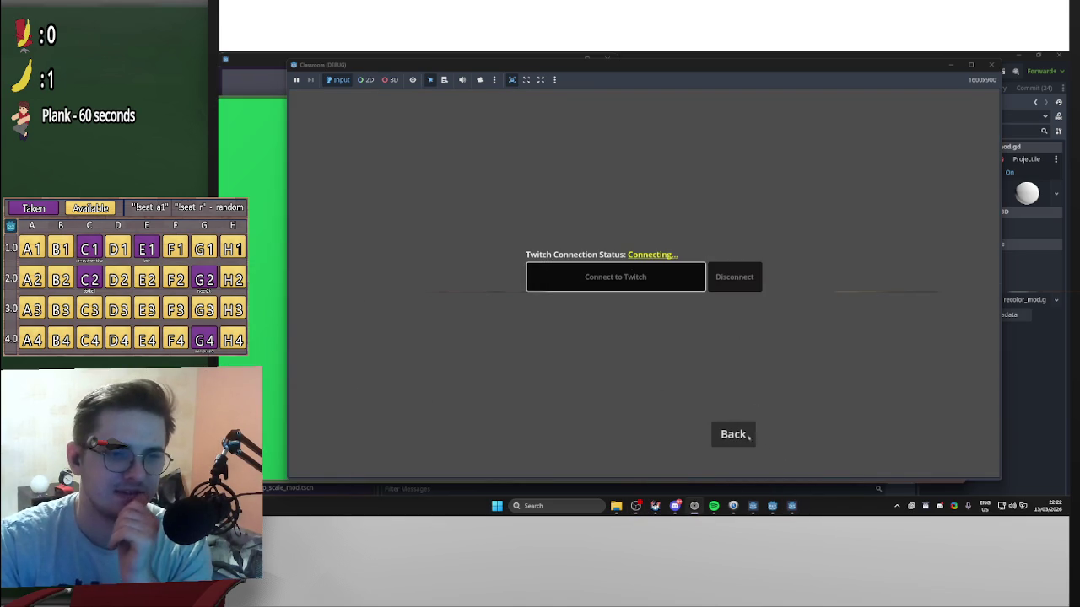
{"action": "left_click", "coordinate": [732, 434]}
{"action": "left_click", "coordinate": [644, 220]}
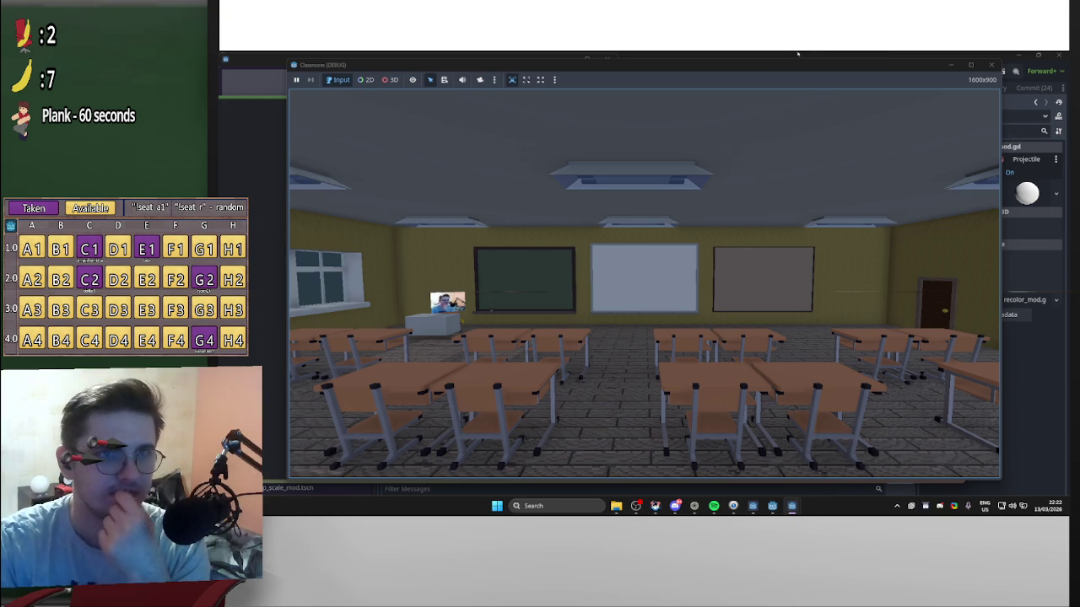
Trigger the move_ryoon and toggle_lights commands in the classroom game.
{"action": "key", "text": "alt+Tab"}
{"action": "key", "text": "alt+Tab"}
{"action": "mouse_move", "coordinate": [892, 144]}
{"action": "left_mouse_down"}
{"action": "mouse_move", "coordinate": [687, 92]}
{"action": "mouse_move", "coordinate": [828, 73]}
{"action": "mouse_move", "coordinate": [904, 171]}
{"action": "mouse_move", "coordinate": [848, 107]}
{"action": "left_mouse_up"}
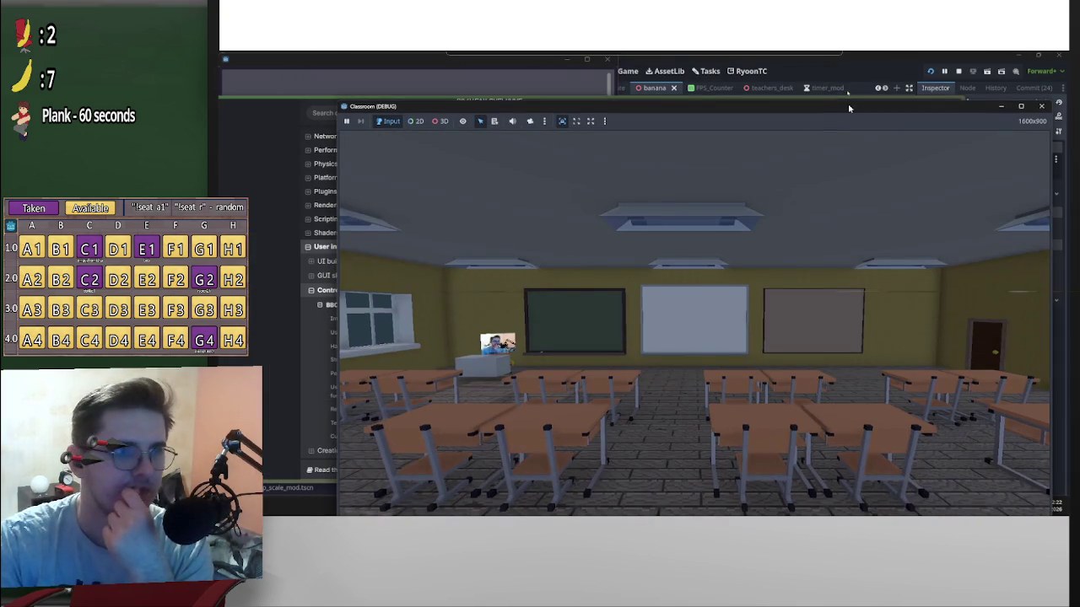
{"action": "left_click", "coordinate": [318, 149]}
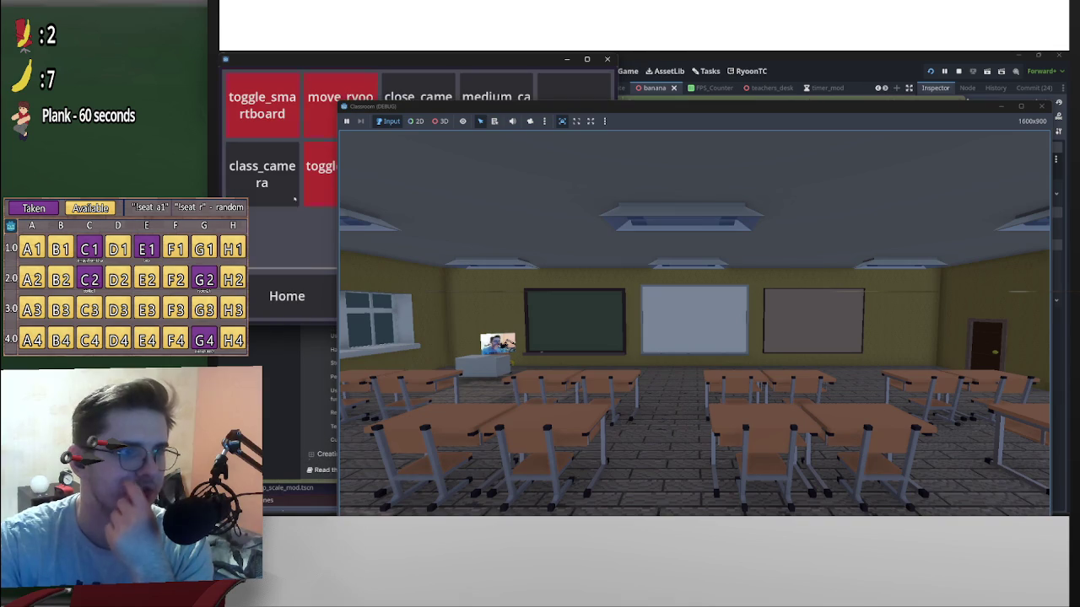
{"action": "left_click_drag", "start_coordinate": [483, 108], "coordinate": [589, 108]}
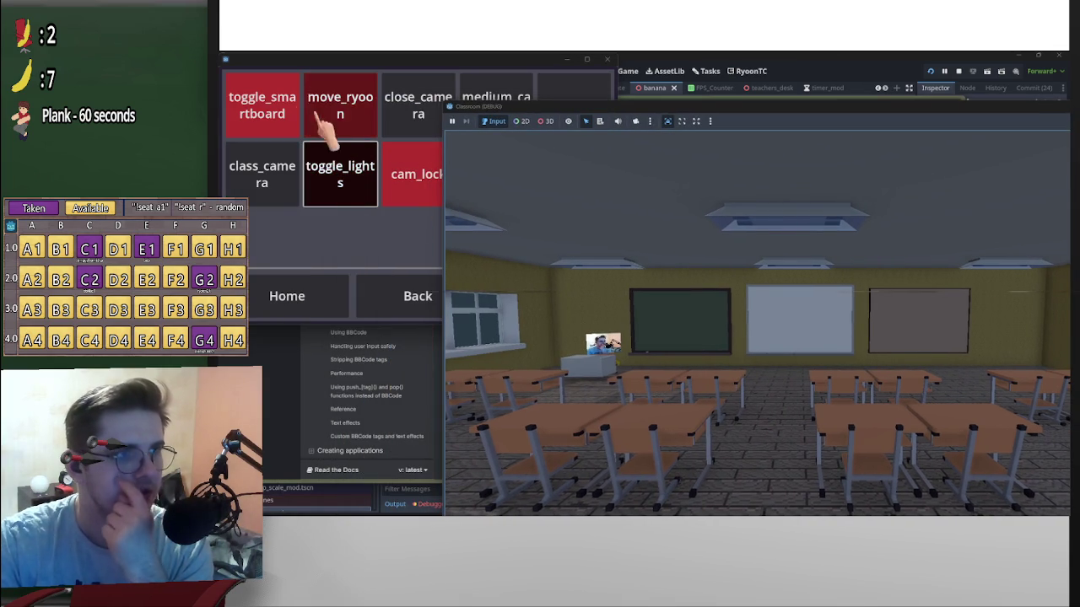
{"action": "left_click", "coordinate": [350, 105]}
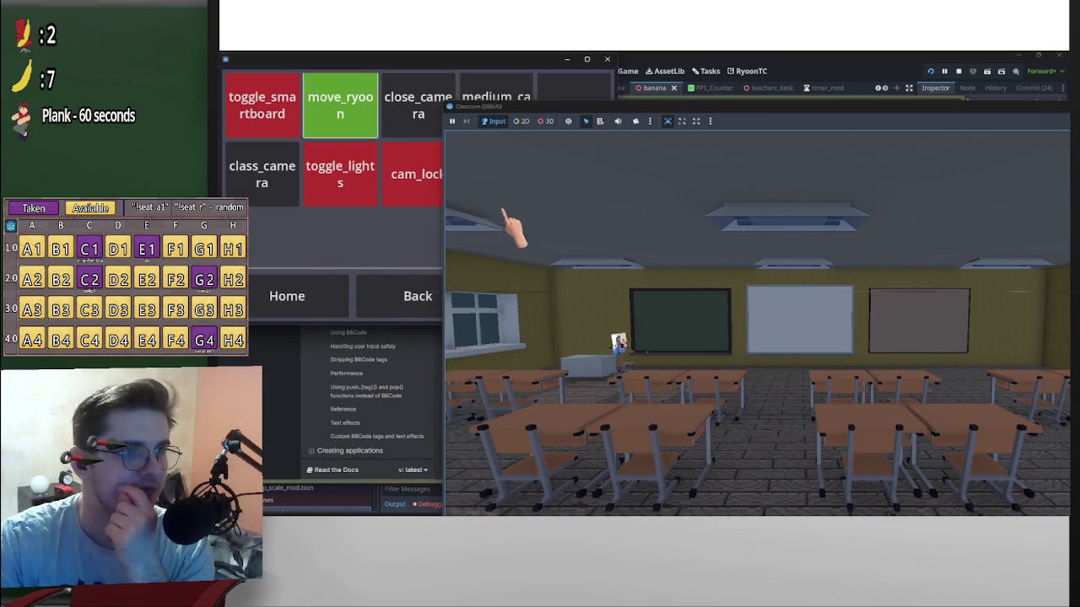
{"action": "left_click", "coordinate": [357, 183]}
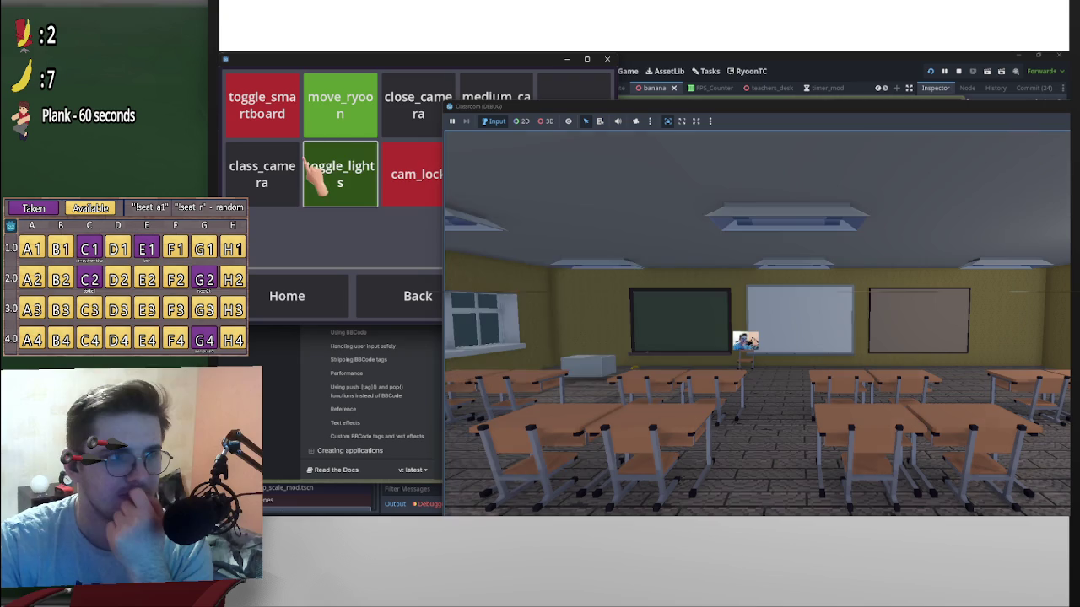
Switch the game camera to close_camera, then to medium_camera.
{"action": "left_click_drag", "start_coordinate": [522, 112], "coordinate": [524, 140]}
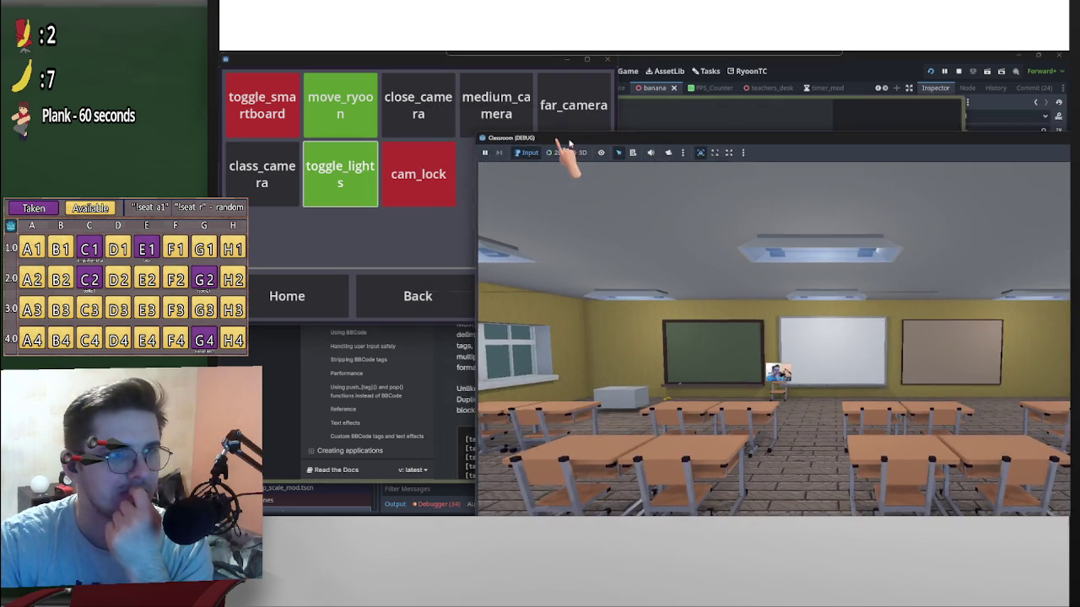
{"action": "left_click", "coordinate": [440, 105]}
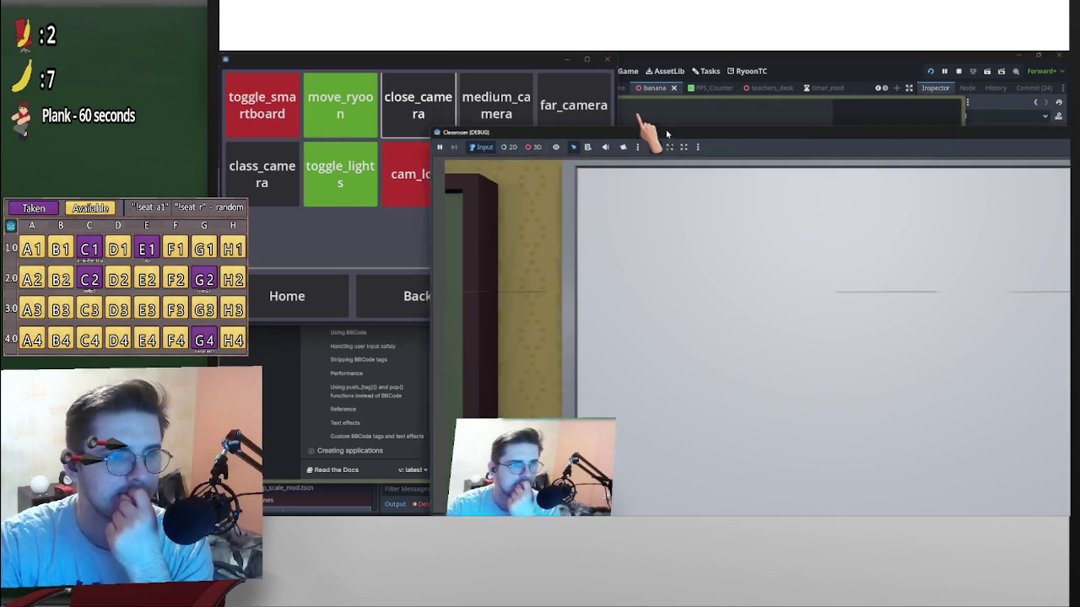
{"action": "left_click_drag", "start_coordinate": [666, 133], "coordinate": [602, 90]}
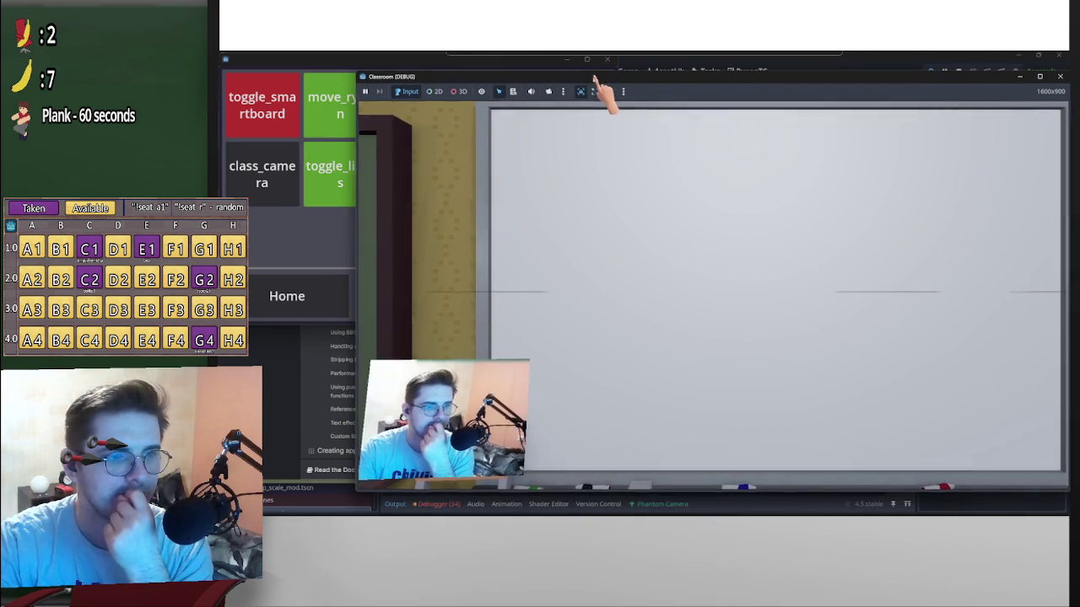
{"action": "left_click_drag", "start_coordinate": [514, 89], "coordinate": [623, 128]}
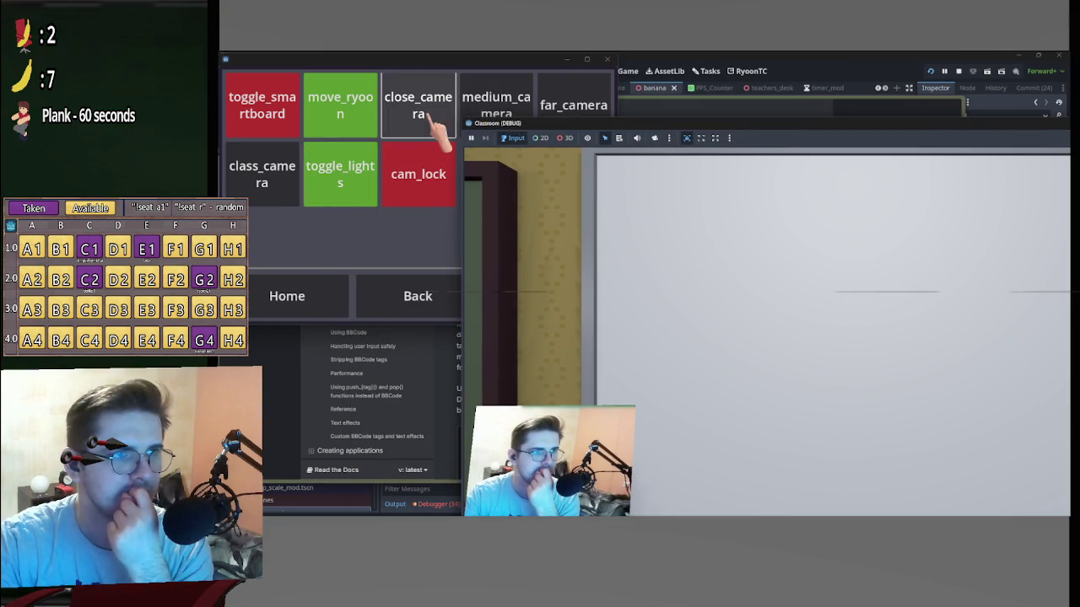
{"action": "left_click", "coordinate": [518, 108]}
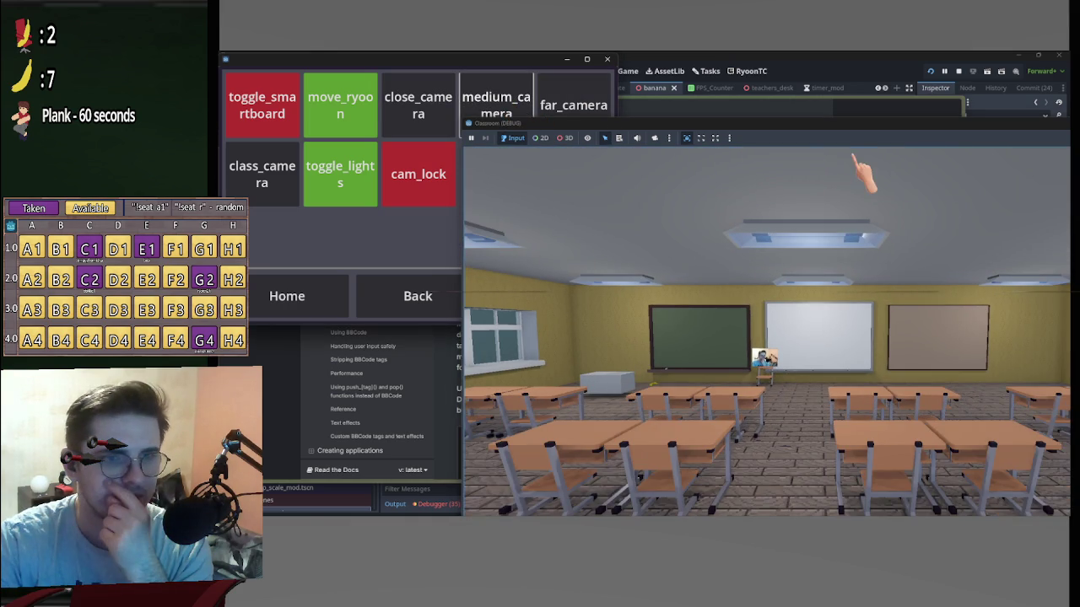
{"action": "left_click_drag", "start_coordinate": [851, 132], "coordinate": [684, 79]}
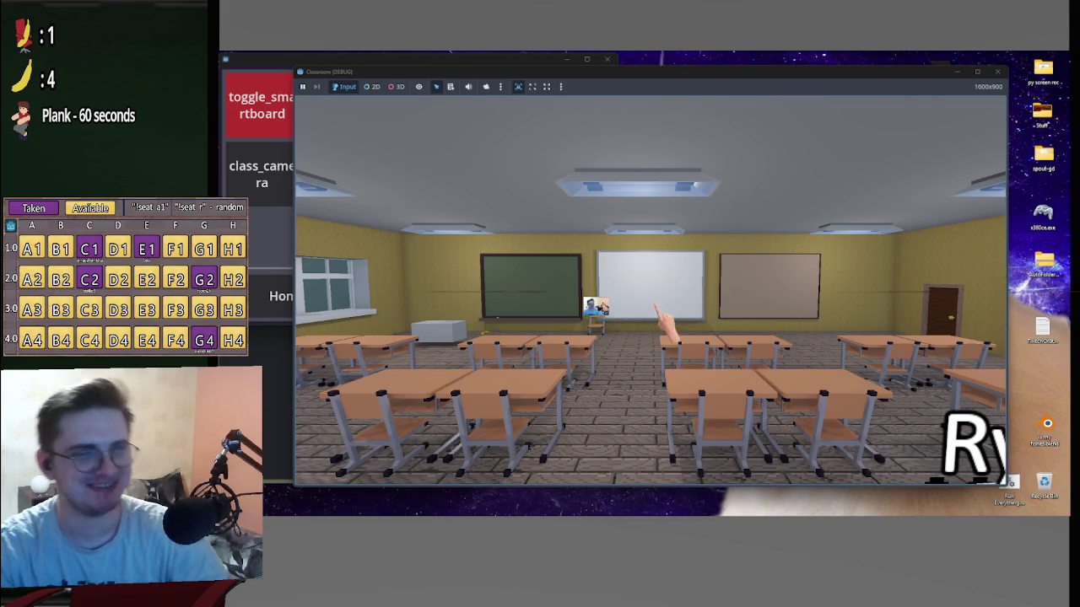
Enable the game camera override and zoom toward the bananas on the floor.
{"action": "left_click", "coordinate": [486, 86]}
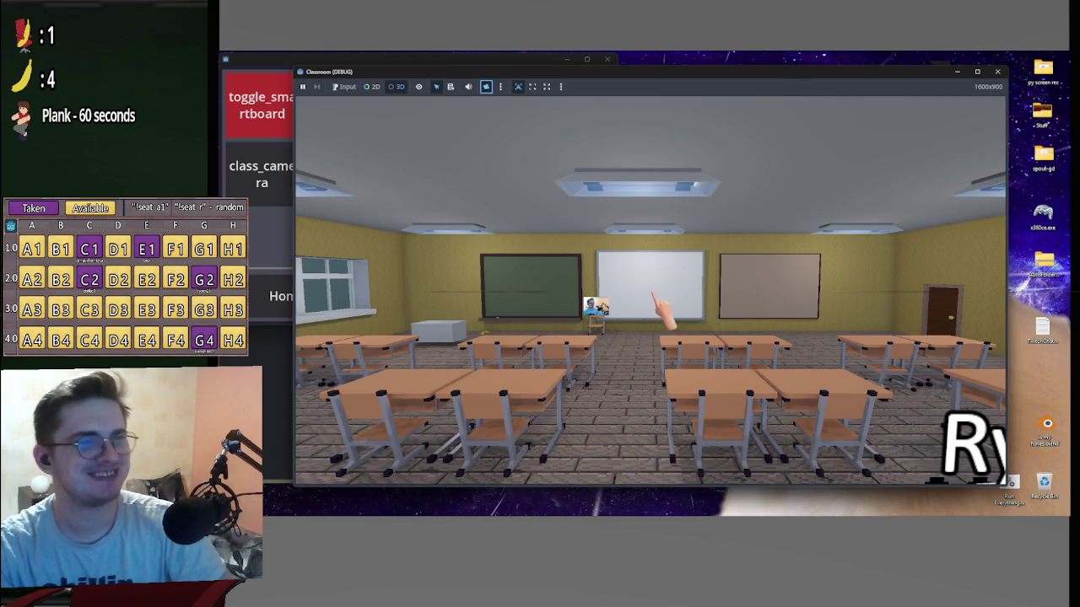
{"action": "scroll", "coordinate": [663, 311], "scroll_direction": "up", "scroll_amount": 3}
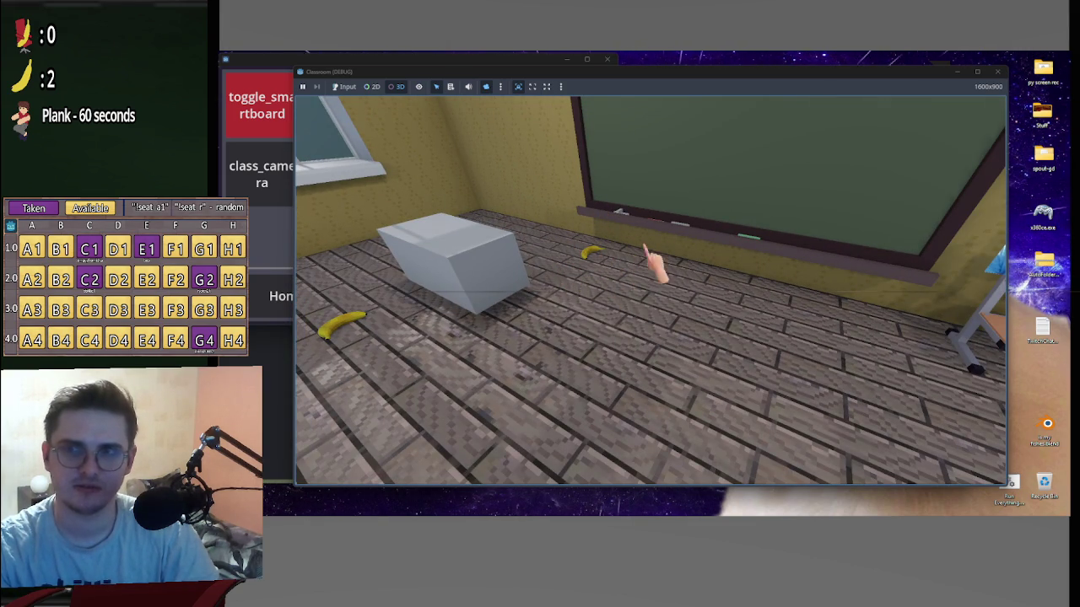
Pause the animated Wallpaper Engine desktop background from its tray menu.
{"action": "mouse_move", "coordinate": [890, 514]}
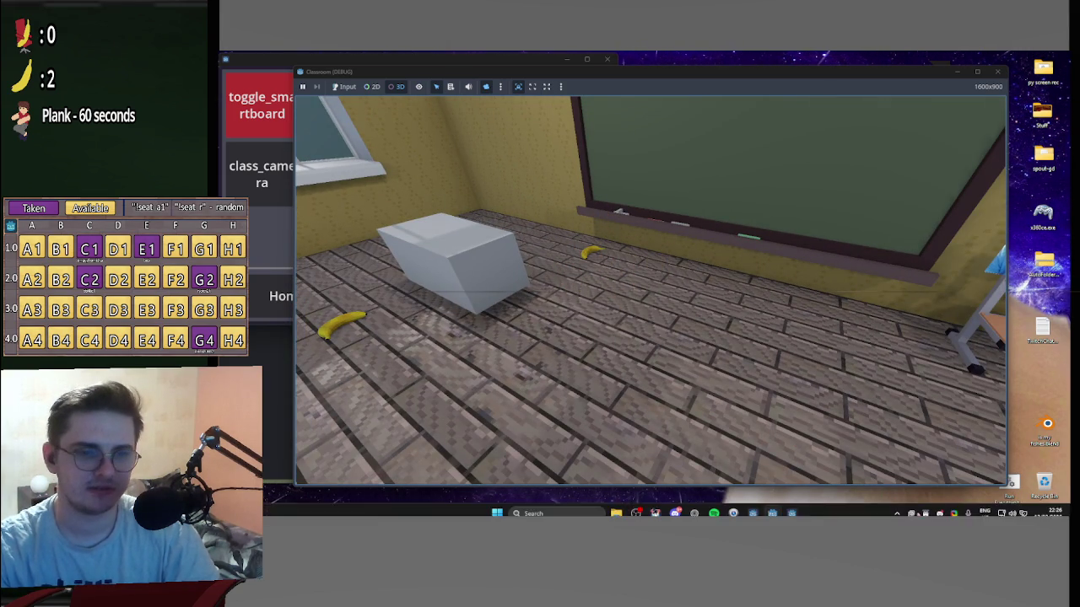
{"action": "right_click", "coordinate": [911, 507]}
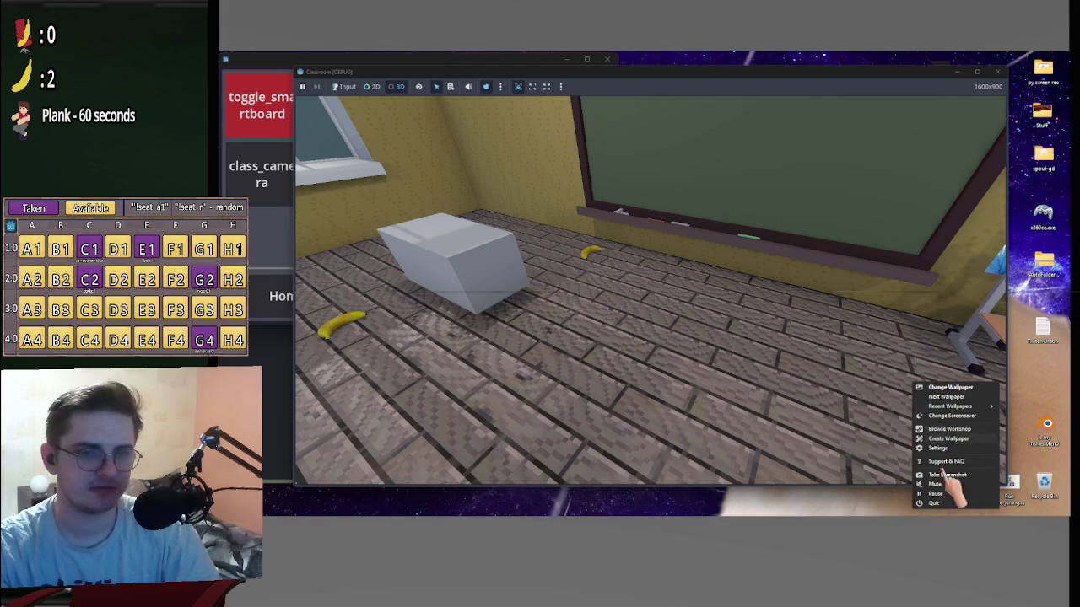
{"action": "left_click", "coordinate": [936, 494]}
Focus the running game's view on the banana lying against the classroom wall.
{"action": "left_click", "coordinate": [610, 283]}
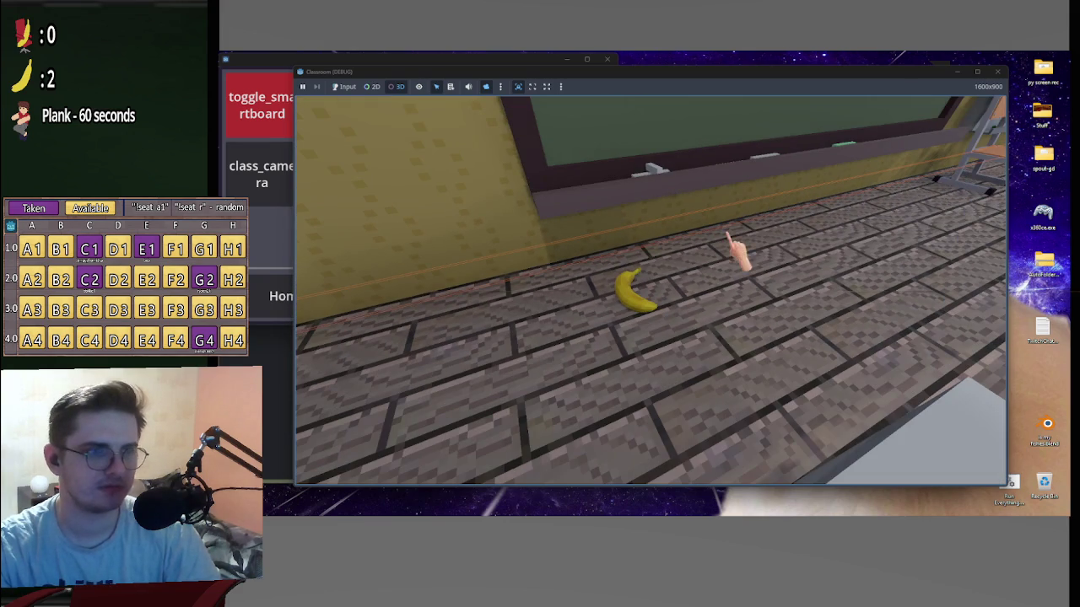
{"action": "mouse_move", "coordinate": [695, 512]}
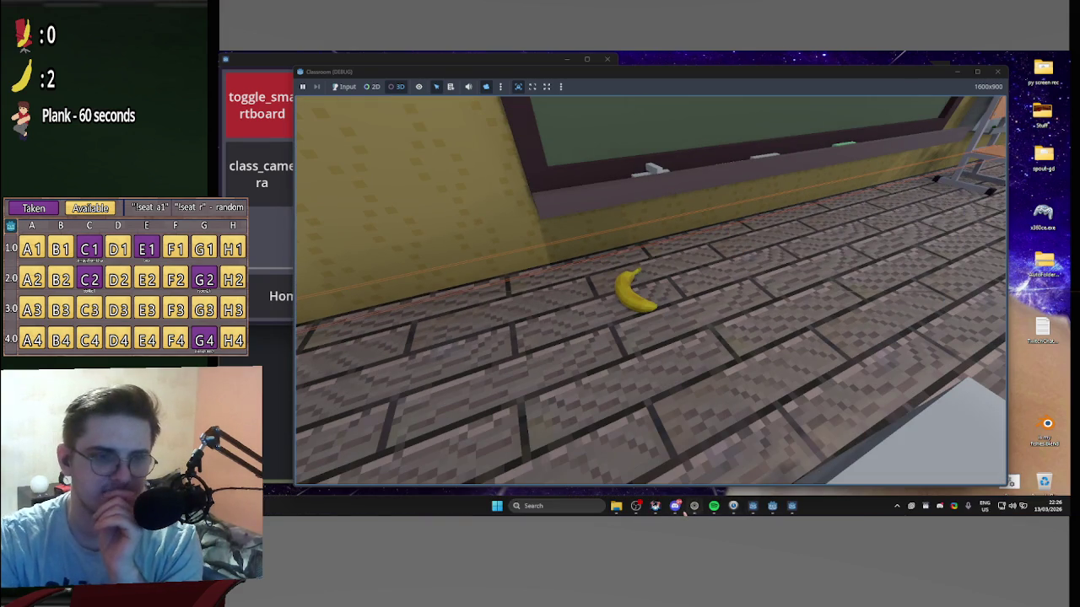
{"action": "mouse_move", "coordinate": [772, 509]}
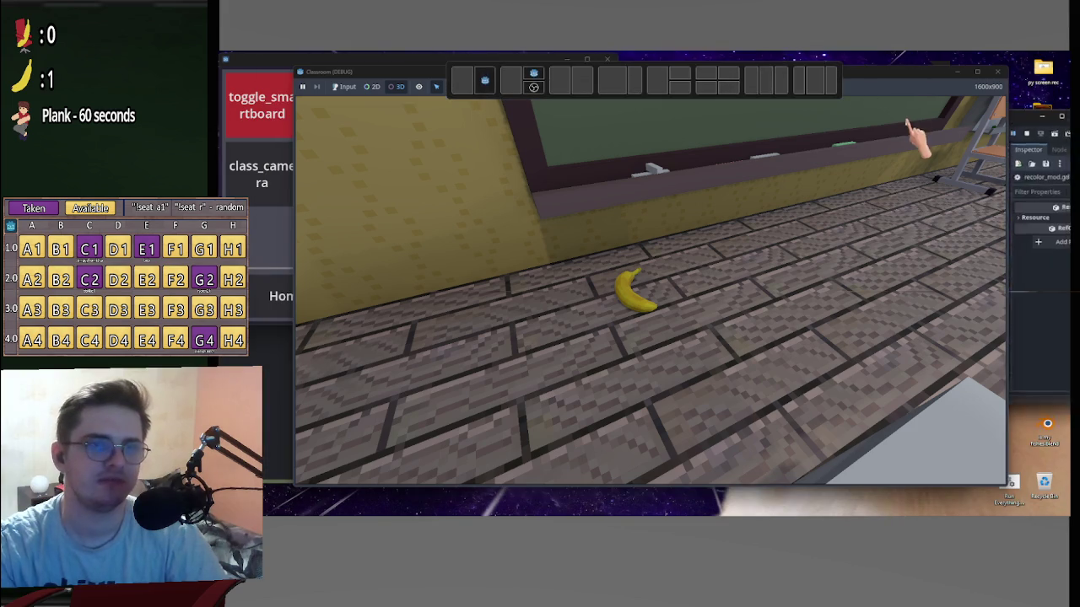
Bring the Godot editor forward, glance at Output, and select the failing method in the Debugger error.
{"action": "left_click", "coordinate": [962, 85]}
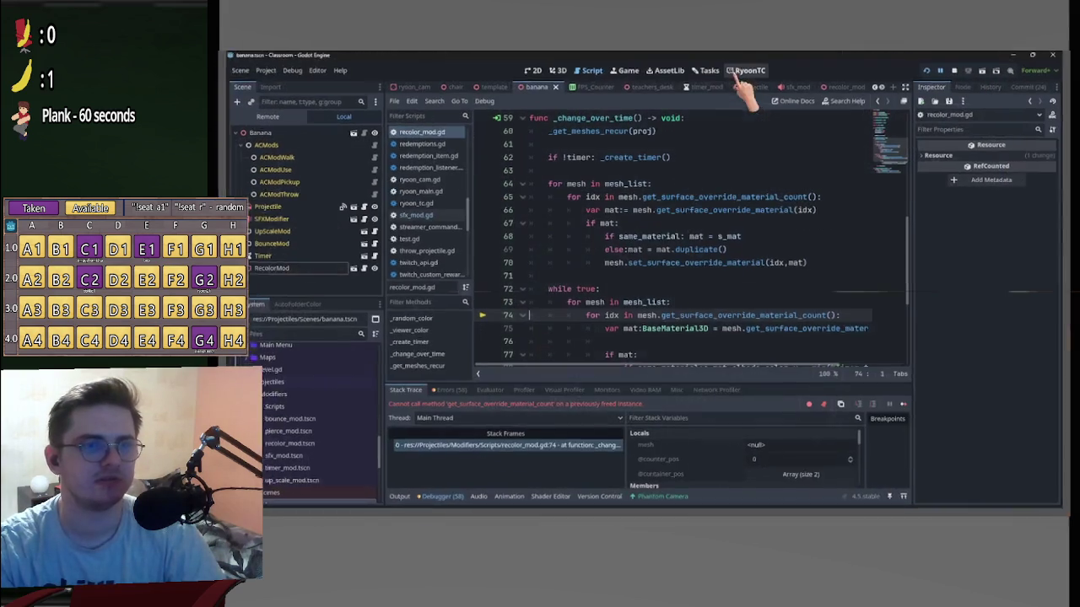
{"action": "left_click", "coordinate": [395, 504]}
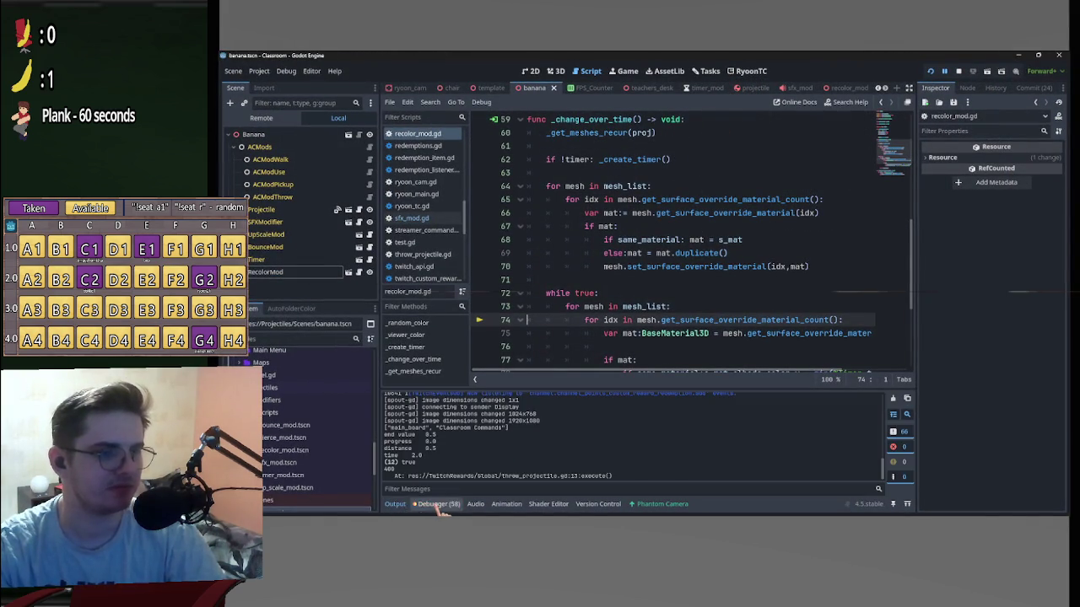
{"action": "left_click", "coordinate": [434, 505]}
{"action": "double_click", "coordinate": [496, 411]}
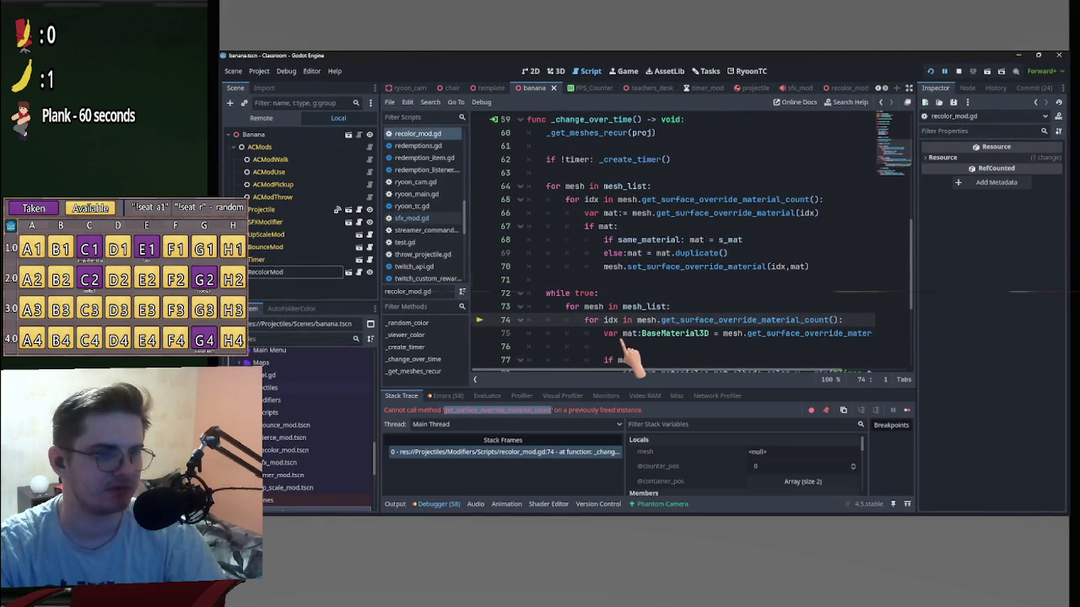
Scroll through the debugger details to read the freed-instance error at recolor_mod.gd line 74.
{"action": "scroll", "coordinate": [641, 346], "scroll_direction": "down", "scroll_amount": 2}
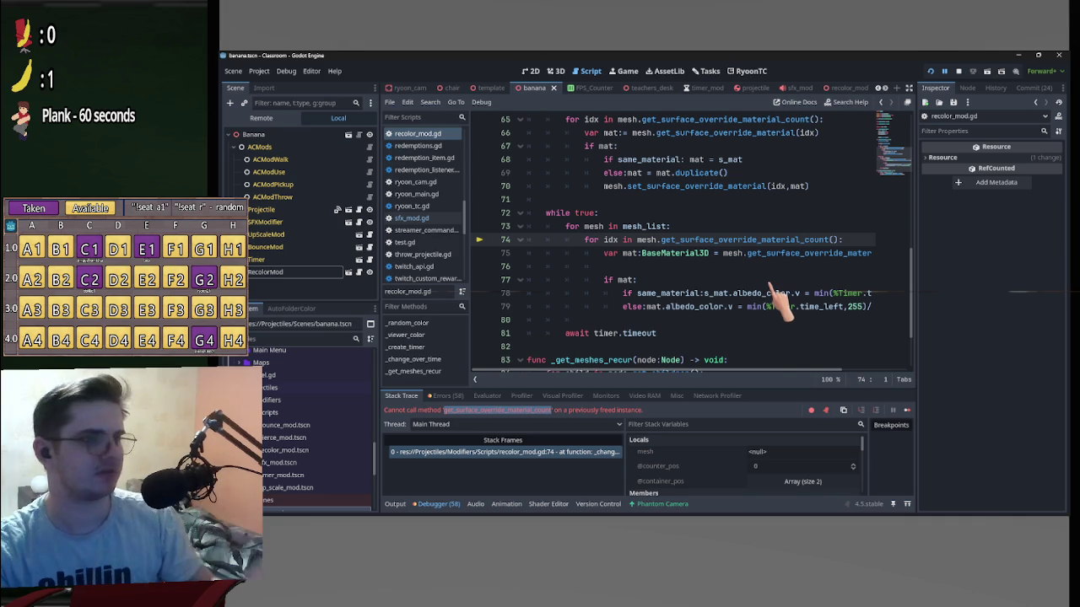
{"action": "scroll", "coordinate": [783, 295], "scroll_direction": "up", "scroll_amount": 2}
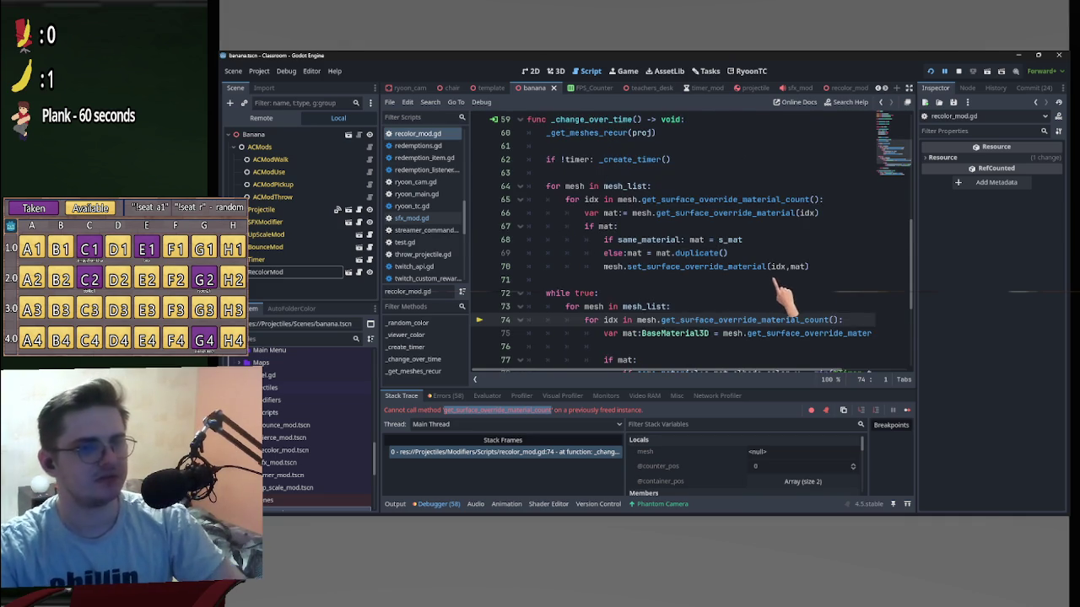
{"action": "scroll", "coordinate": [785, 296], "scroll_direction": "down", "scroll_amount": 2}
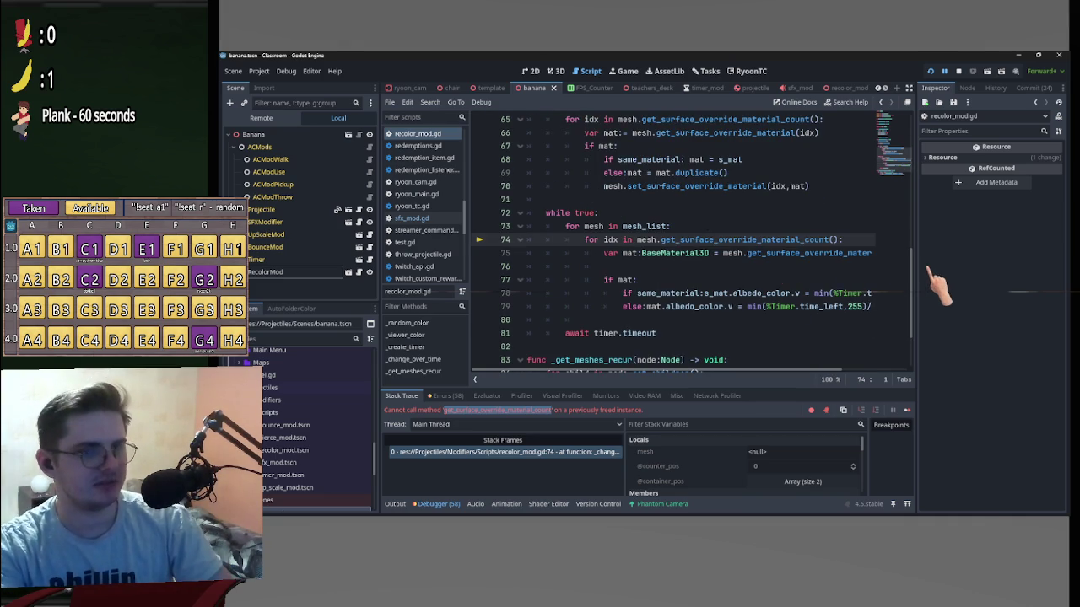
{"action": "scroll", "coordinate": [915, 287], "scroll_direction": "down", "scroll_amount": 1}
{"action": "scroll", "coordinate": [916, 287], "scroll_direction": "up", "scroll_amount": 1}
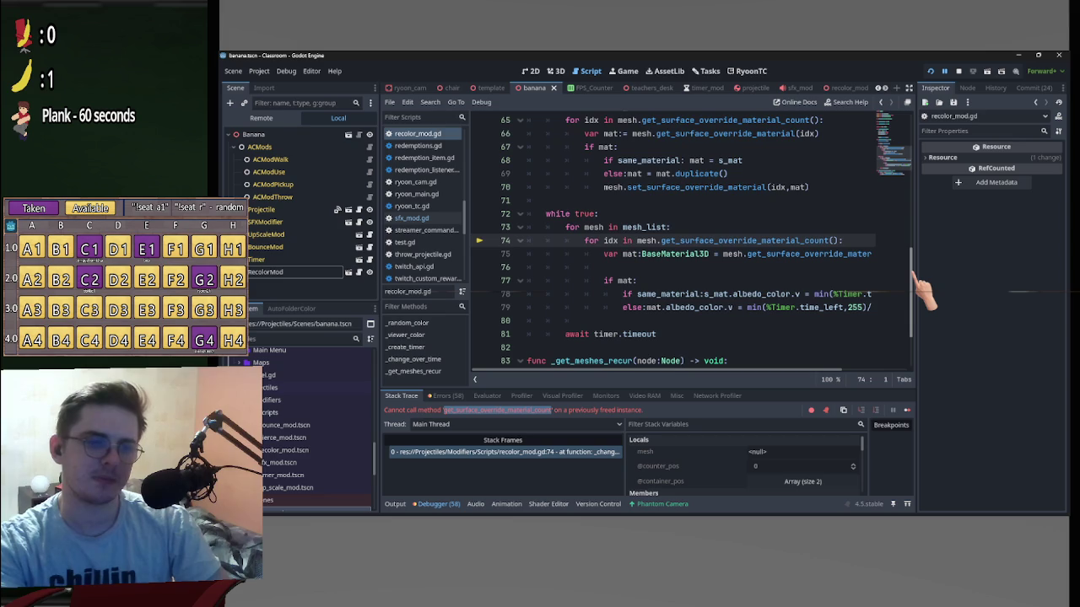
{"action": "scroll", "coordinate": [924, 296], "scroll_direction": "down", "scroll_amount": 1}
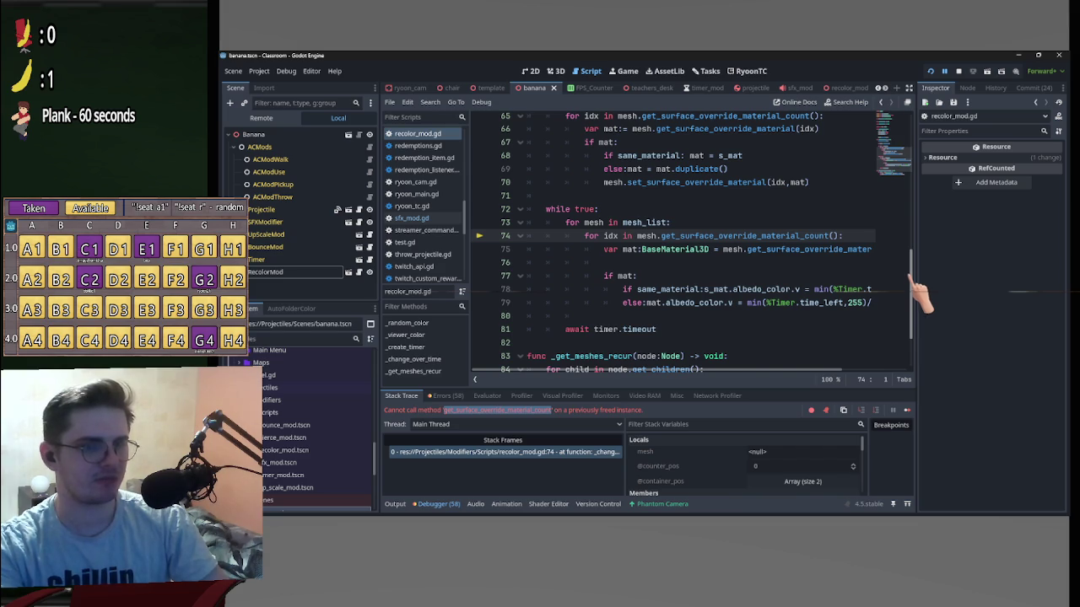
{"action": "scroll", "coordinate": [923, 300], "scroll_direction": "down", "scroll_amount": 3}
{"action": "left_click_drag", "start_coordinate": [919, 325], "coordinate": [912, 150]}
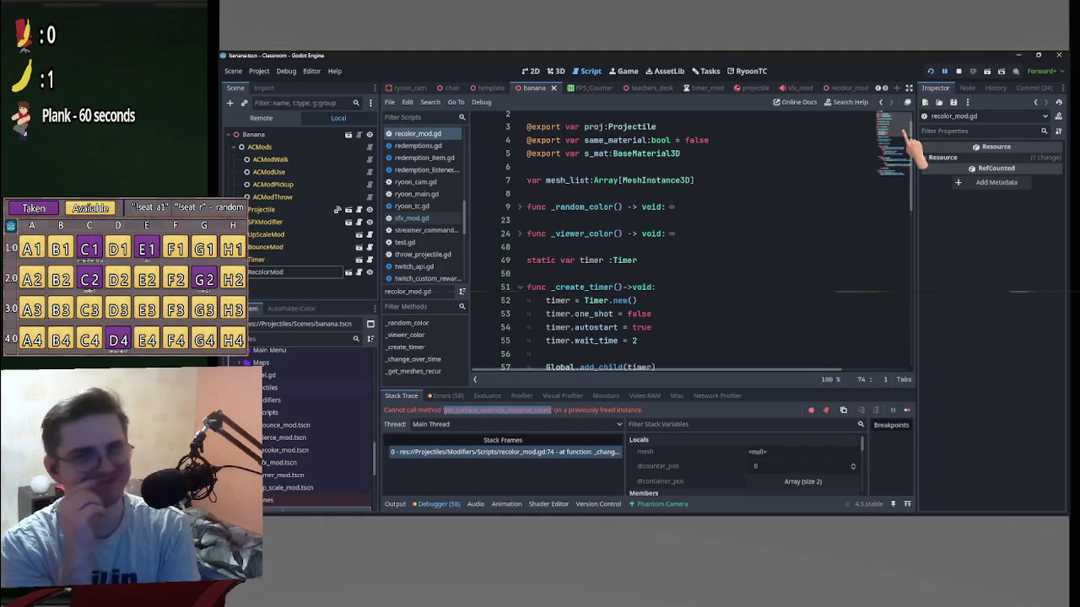
{"action": "scroll", "coordinate": [747, 193], "scroll_direction": "down", "scroll_amount": 10}
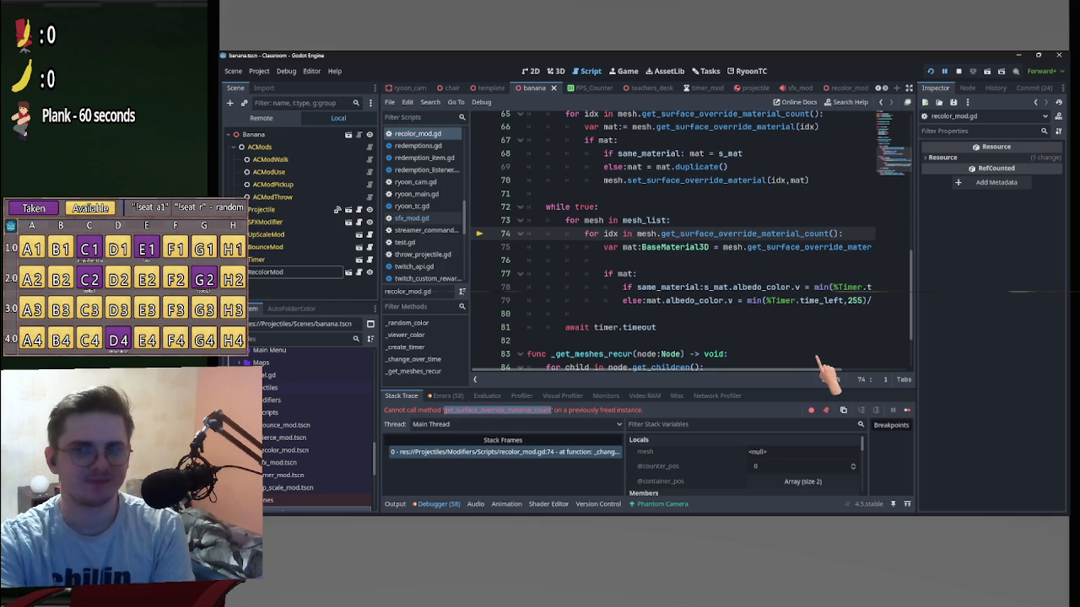
{"action": "mouse_move", "coordinate": [835, 371]}
{"action": "left_mouse_down"}
{"action": "mouse_move", "coordinate": [855, 378]}
{"action": "mouse_move", "coordinate": [776, 375]}
{"action": "left_mouse_up"}
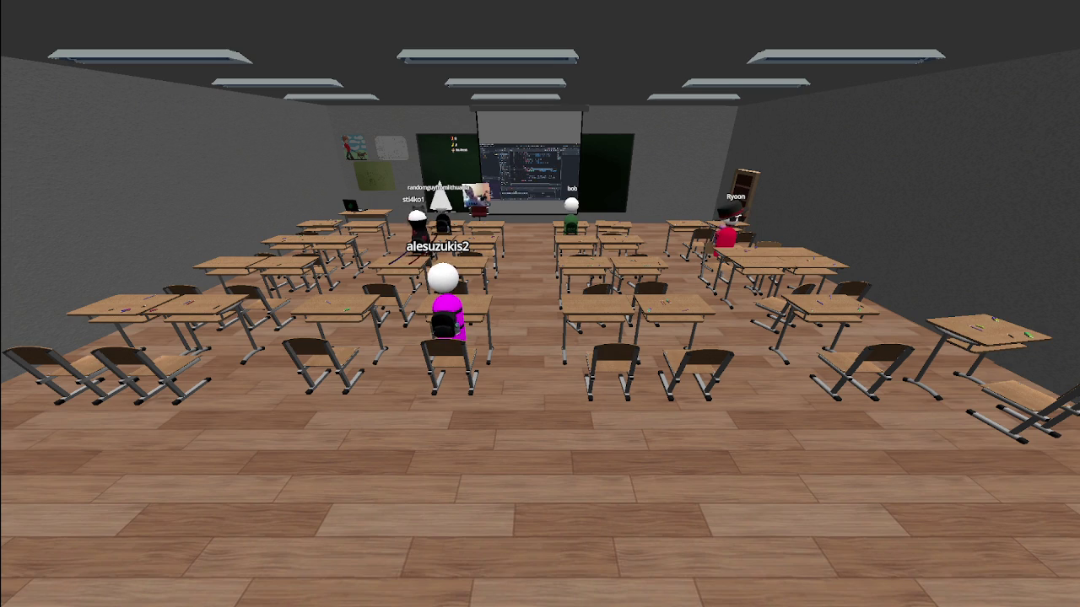
Send the 'explode all' chat command in the running classroom game.
{"action": "key", "text": "Return"}
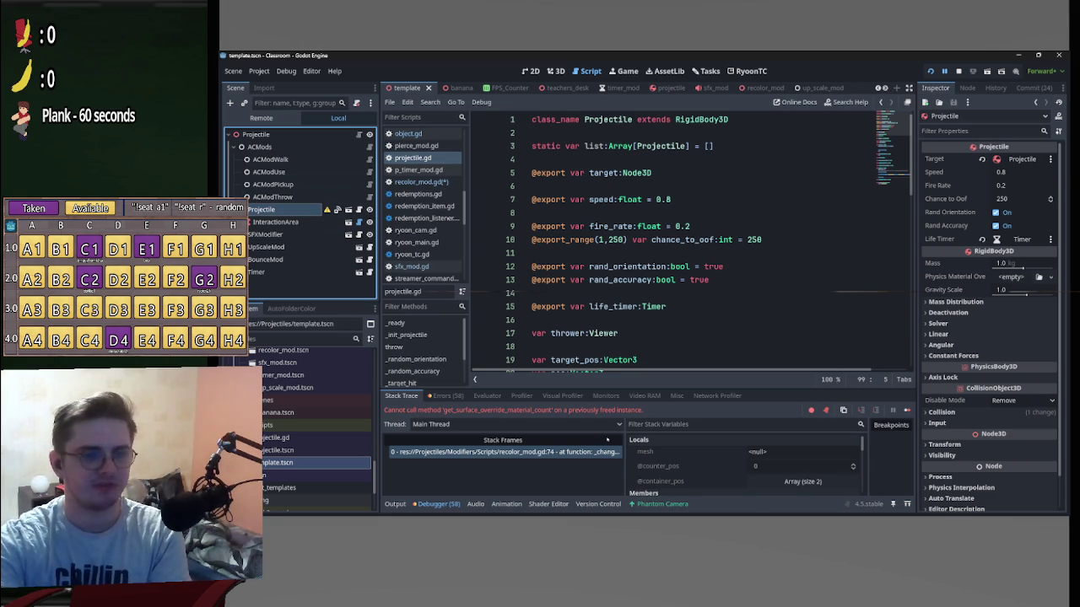
{"action": "scroll", "coordinate": [904, 340], "scroll_direction": "down", "scroll_amount": 20}
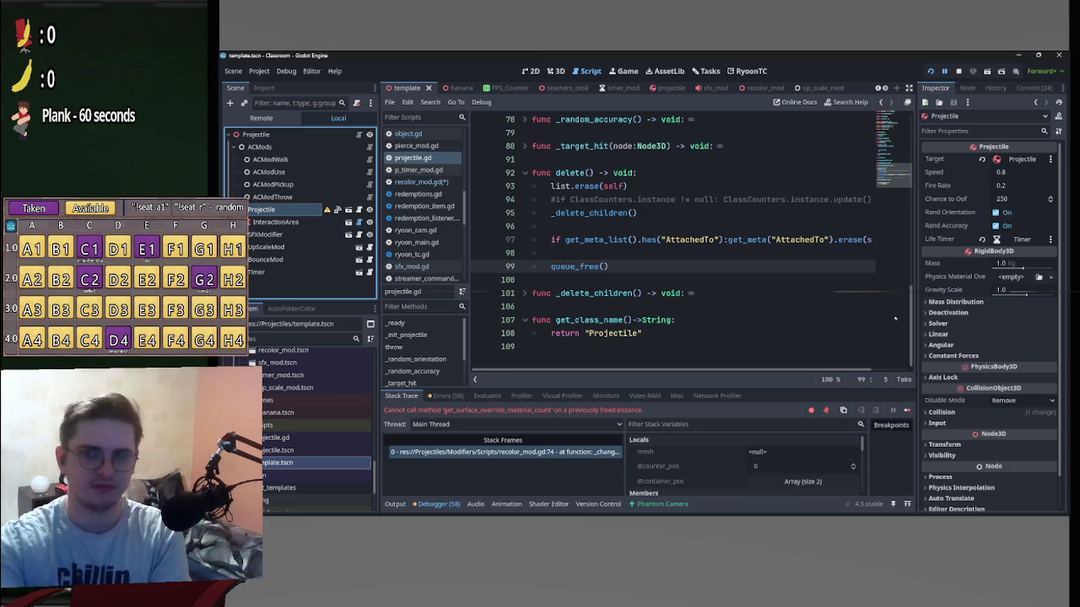
{"action": "scroll", "coordinate": [685, 309], "scroll_direction": "up", "scroll_amount": 2}
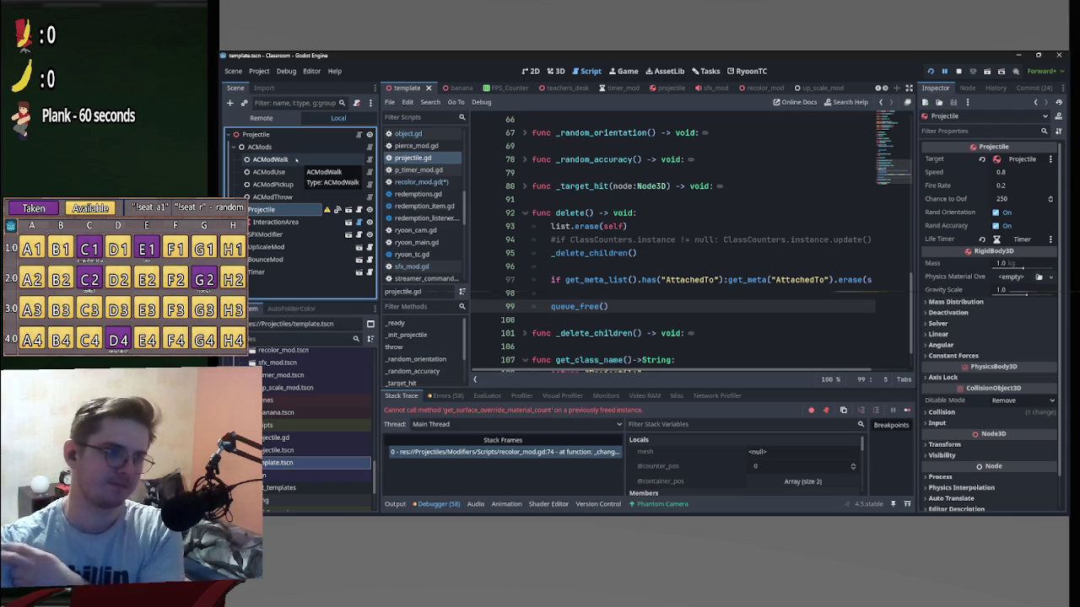
{"action": "scroll", "coordinate": [625, 240], "scroll_direction": "down", "scroll_amount": 1}
{"action": "scroll", "coordinate": [709, 290], "scroll_direction": "up", "scroll_amount": 3}
{"action": "scroll", "coordinate": [721, 295], "scroll_direction": "down", "scroll_amount": 3}
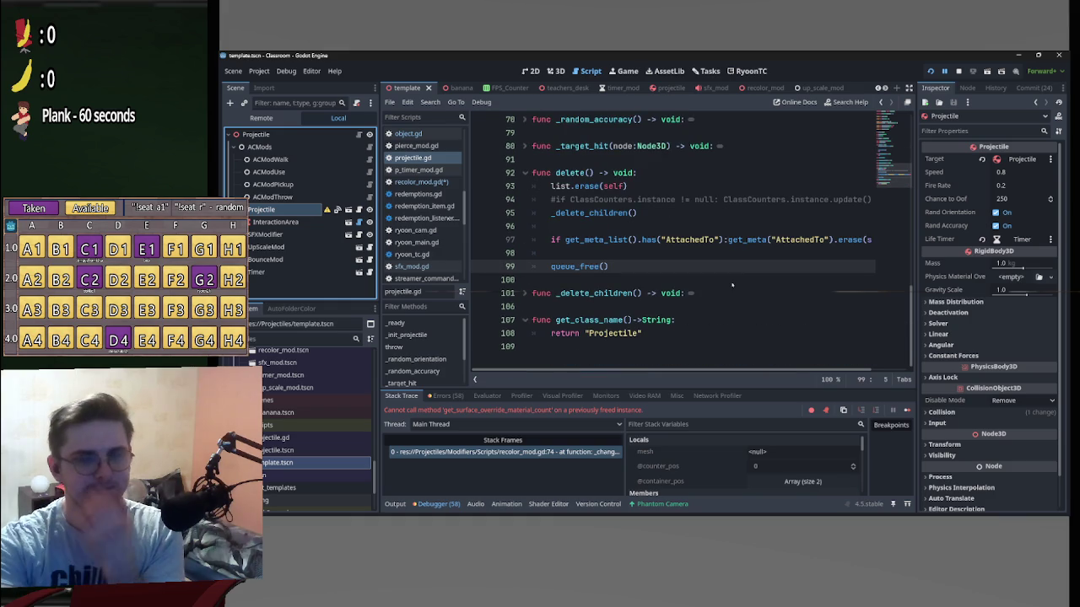
{"action": "scroll", "coordinate": [910, 317], "scroll_direction": "up", "scroll_amount": 1}
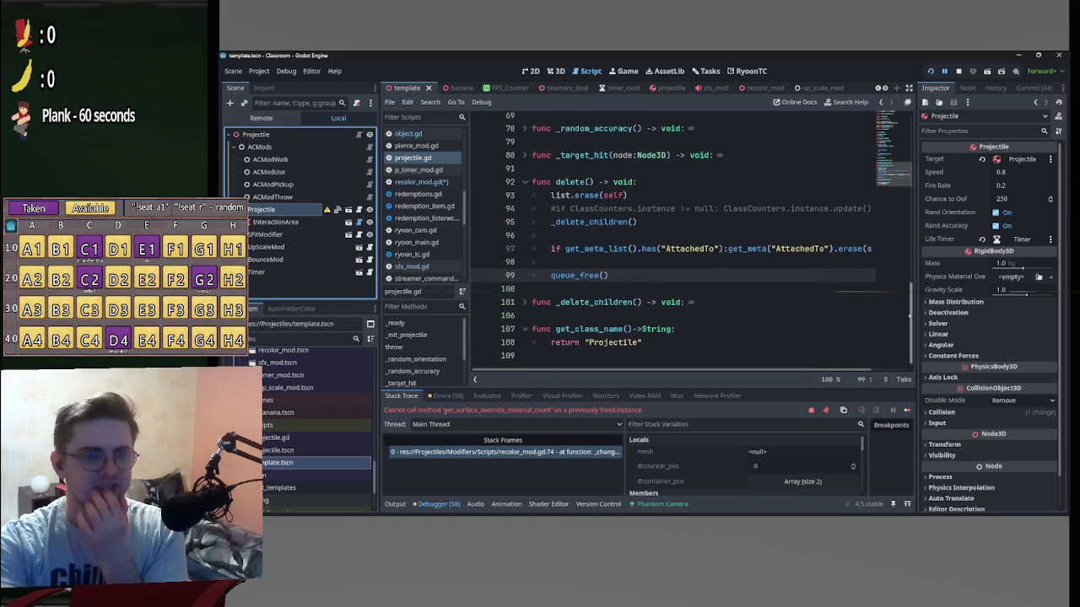
{"action": "scroll", "coordinate": [909, 318], "scroll_direction": "down", "scroll_amount": 1}
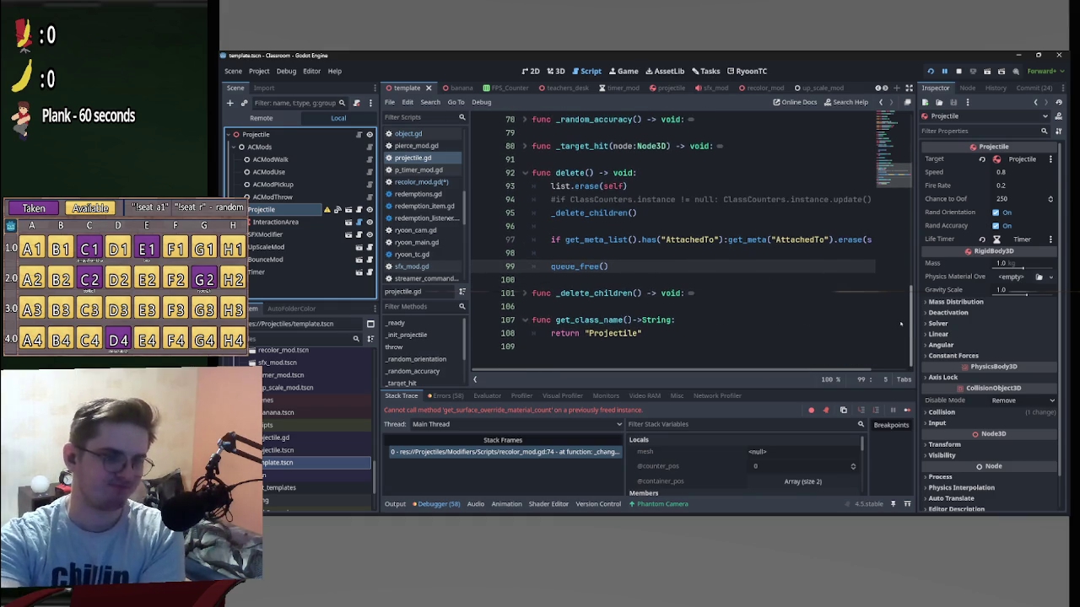
{"action": "key", "text": "shift+End"}
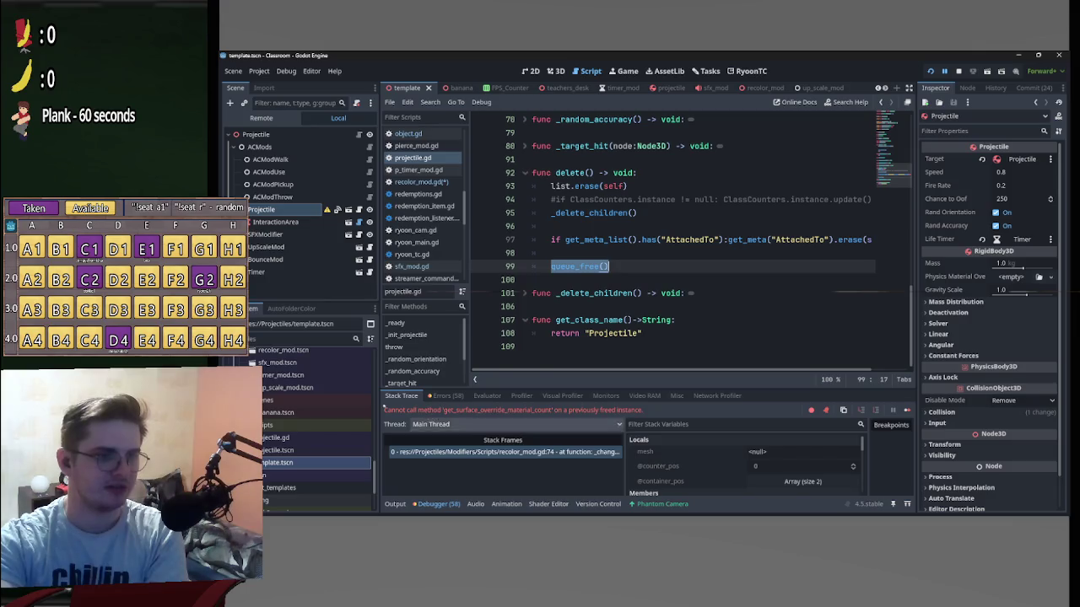
{"action": "key", "text": "Left"}
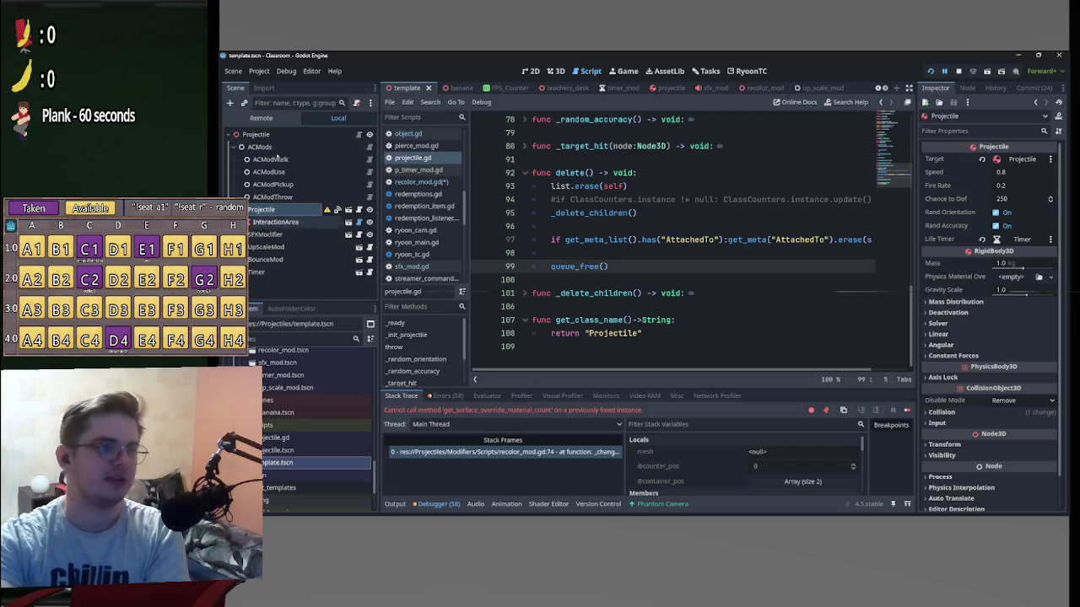
{"action": "scroll", "coordinate": [636, 331], "scroll_direction": "up", "scroll_amount": 4}
{"action": "scroll", "coordinate": [636, 332], "scroll_direction": "up", "scroll_amount": 5}
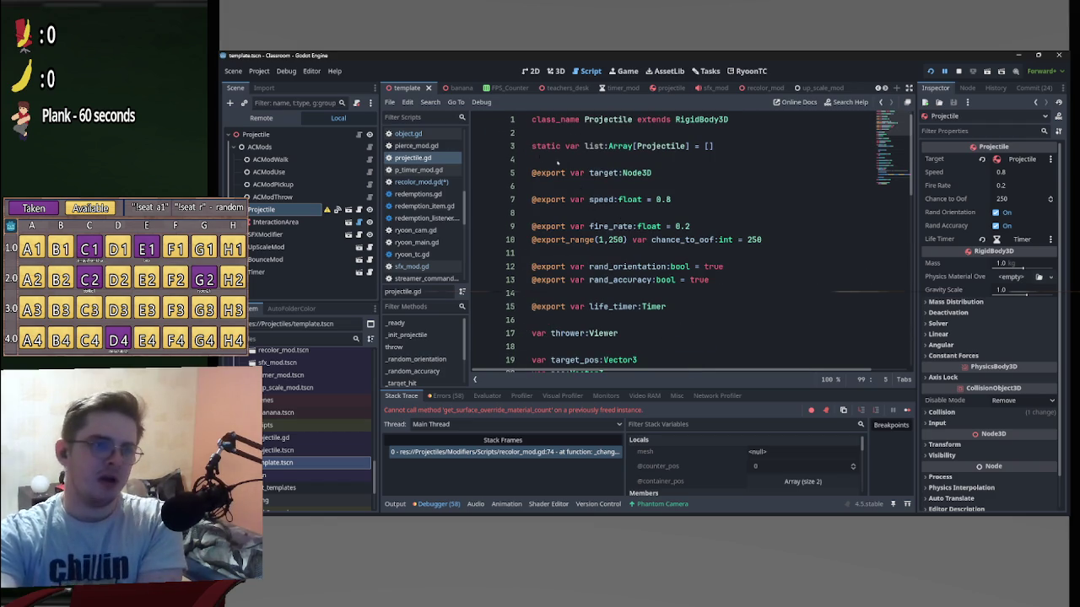
Add a Projectile node reference on line 2 of projectile.gd, renaming the variable to object.
{"action": "left_click", "coordinate": [595, 146]}
{"action": "left_click", "coordinate": [591, 134]}
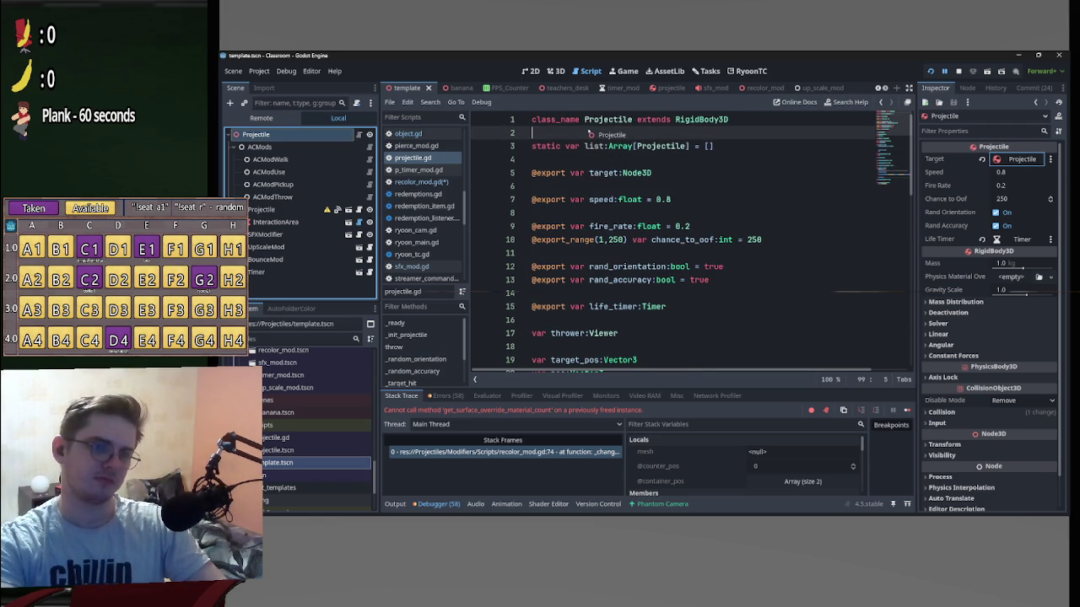
{"action": "left_click_drag", "start_coordinate": [590, 135], "coordinate": [590, 135]}
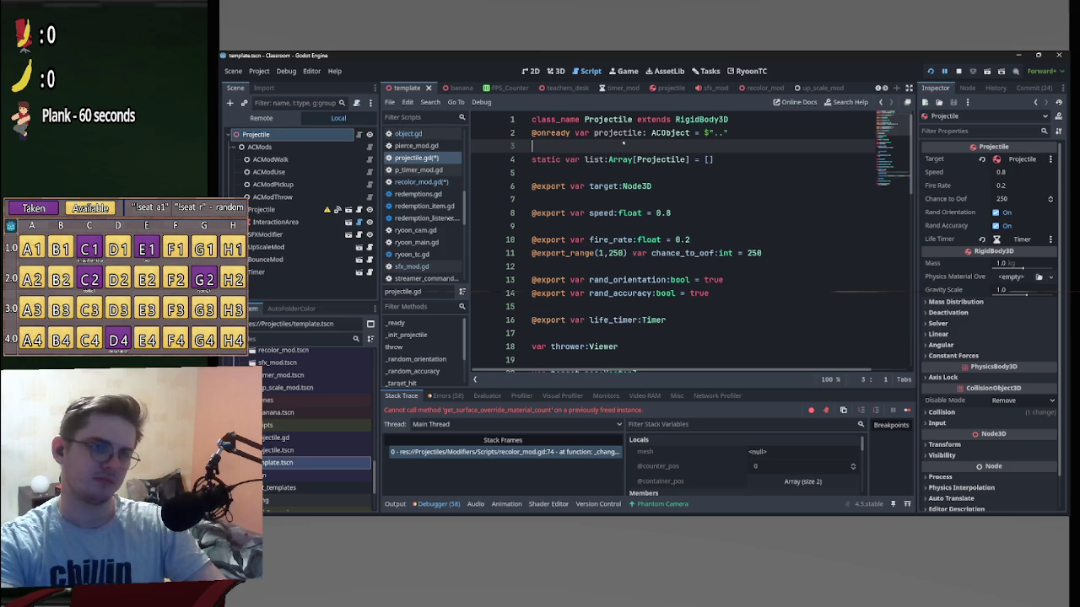
{"action": "left_click", "coordinate": [645, 133]}
{"action": "left_click_drag", "start_coordinate": [642, 133], "coordinate": [594, 136]}
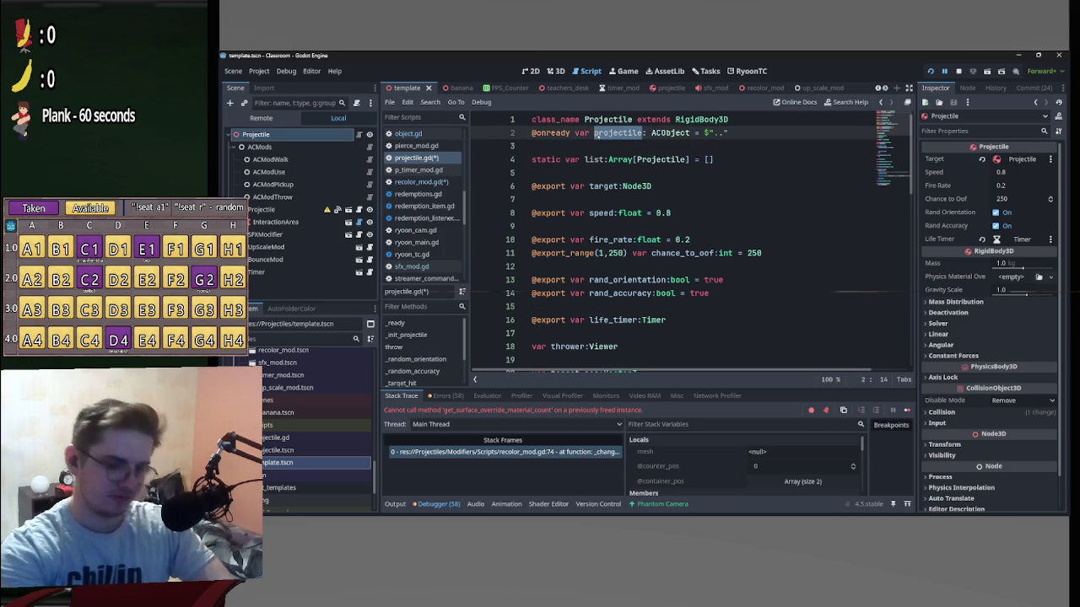
{"action": "type", "text": "object:"}
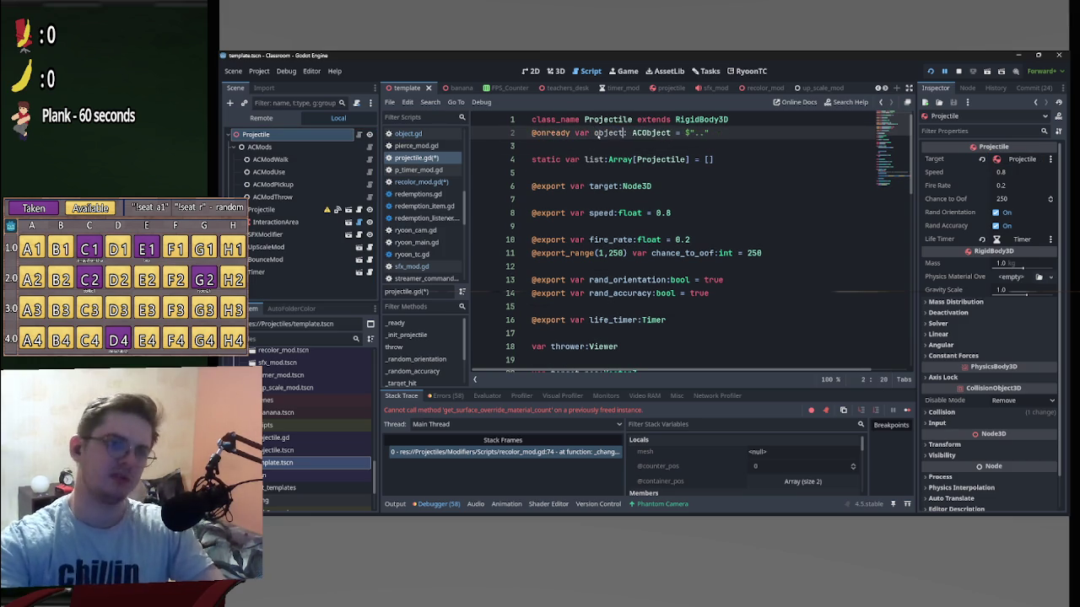
{"action": "left_click_drag", "start_coordinate": [571, 133], "coordinate": [558, 133]}
{"action": "left_click", "coordinate": [560, 185]}
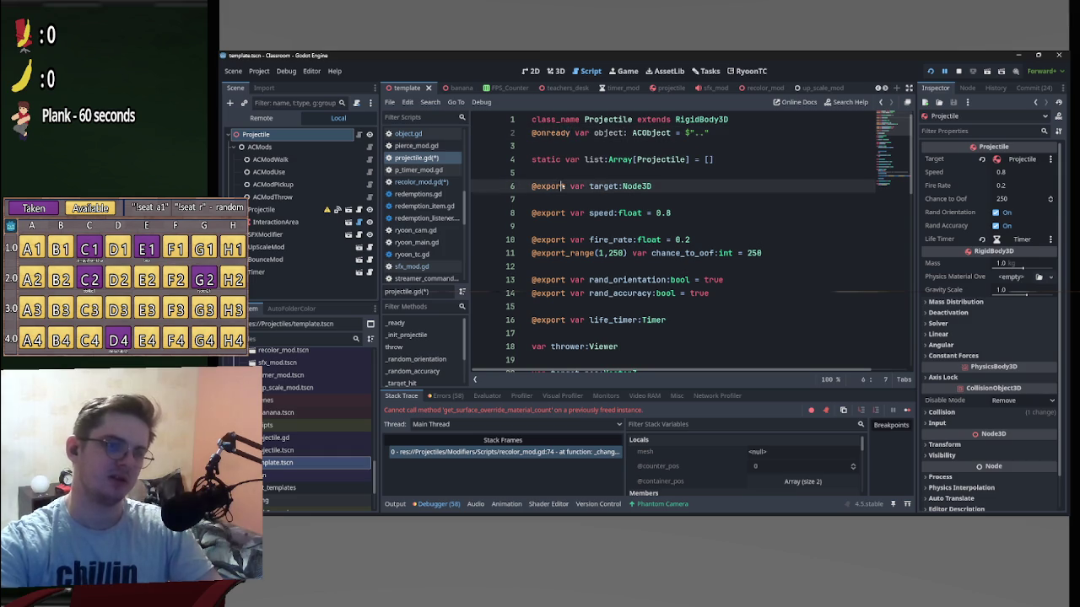
{"action": "left_click_drag", "start_coordinate": [566, 186], "coordinate": [532, 186]}
{"action": "key", "text": "ctrl+c"}
{"action": "left_click_drag", "start_coordinate": [573, 133], "coordinate": [531, 133]}
{"action": "key", "text": "ctrl+v"}
{"action": "left_click_drag", "start_coordinate": [705, 133], "coordinate": [673, 133]}
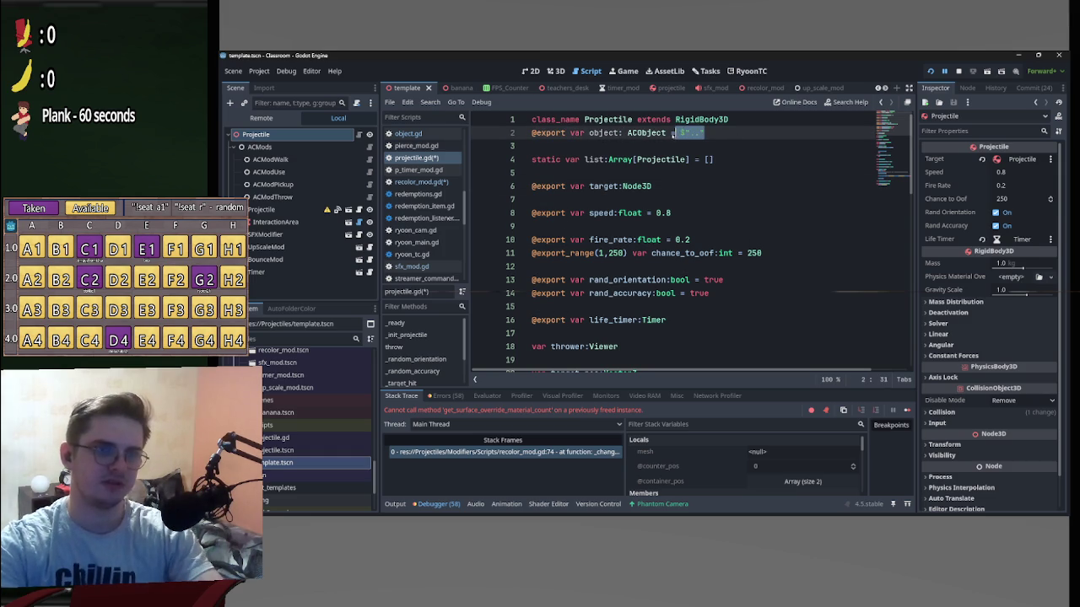
{"action": "key", "text": "BackSpace"}
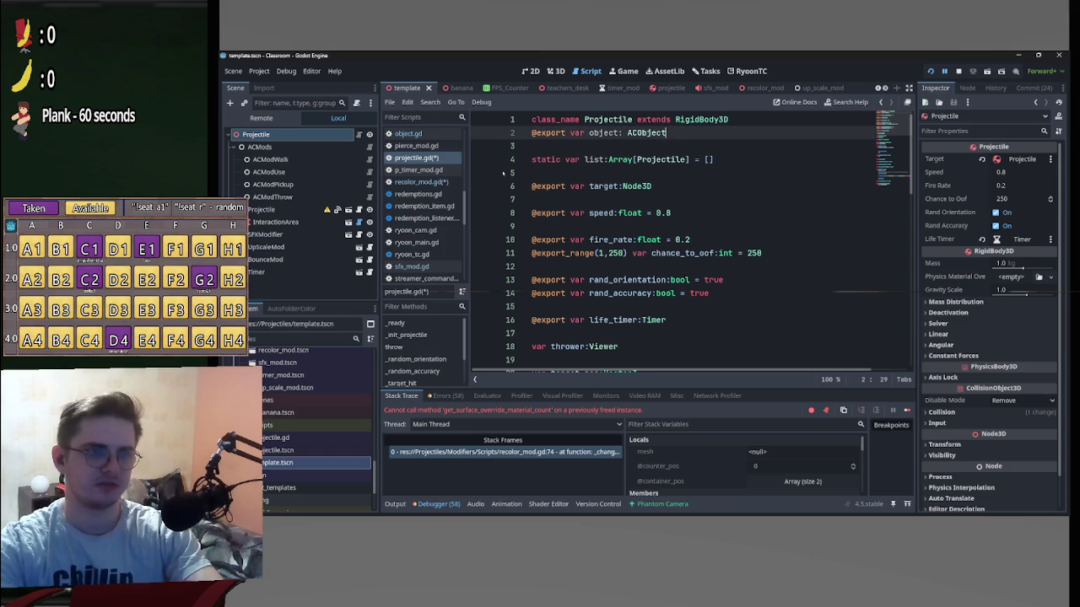
{"action": "left_click", "coordinate": [503, 173]}
{"action": "key", "text": "ctrl+s"}
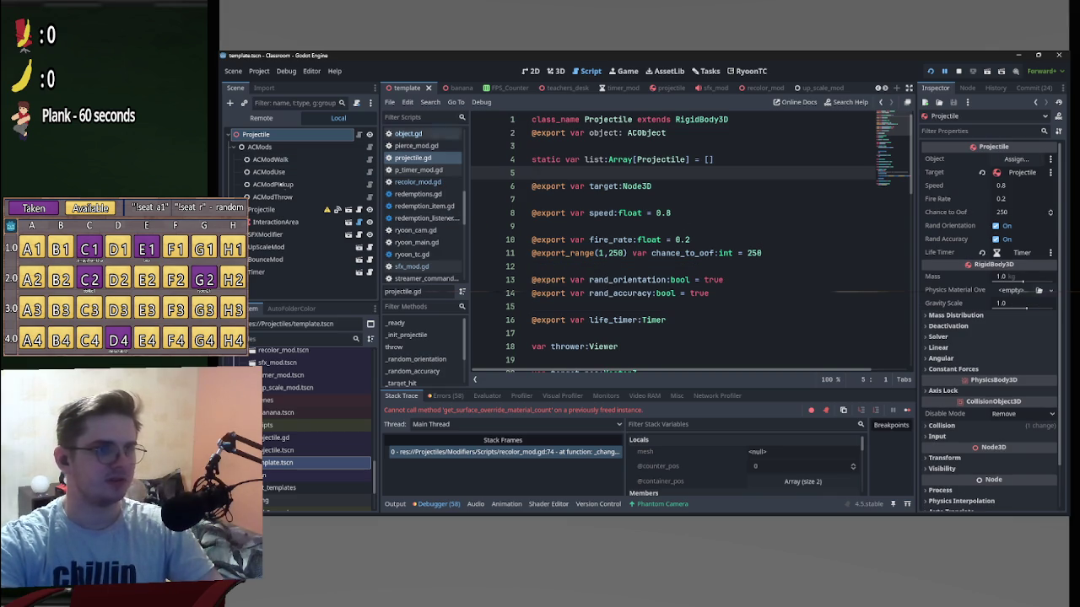
Assign the Projectile node to the Projectile's Object property in the Inspector.
{"action": "left_click", "coordinate": [270, 209]}
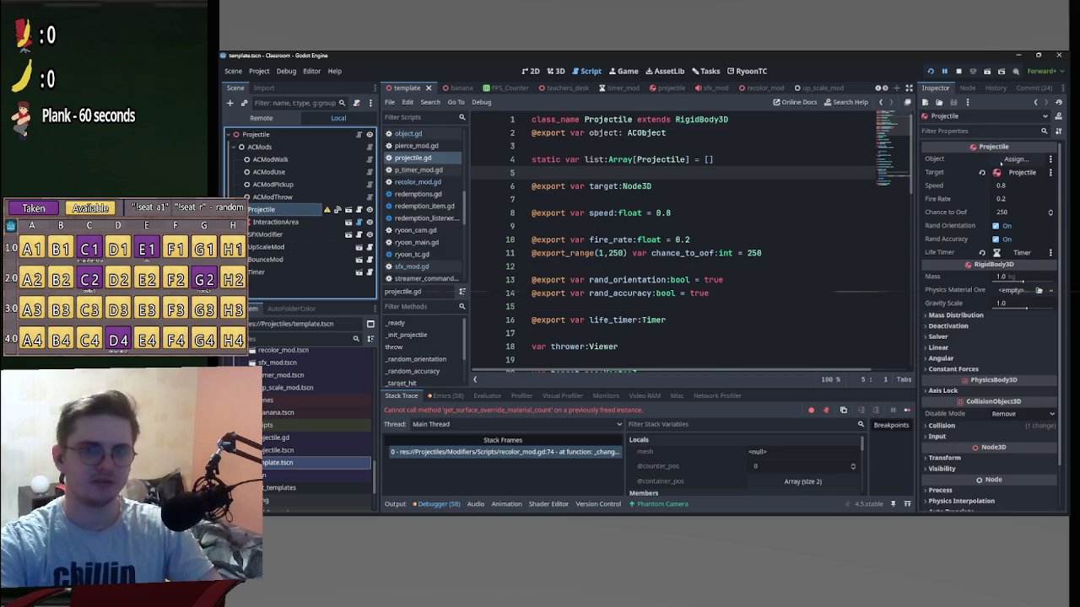
{"action": "left_click", "coordinate": [1013, 159]}
{"action": "left_click", "coordinate": [607, 173]}
{"action": "left_click", "coordinate": [677, 417]}
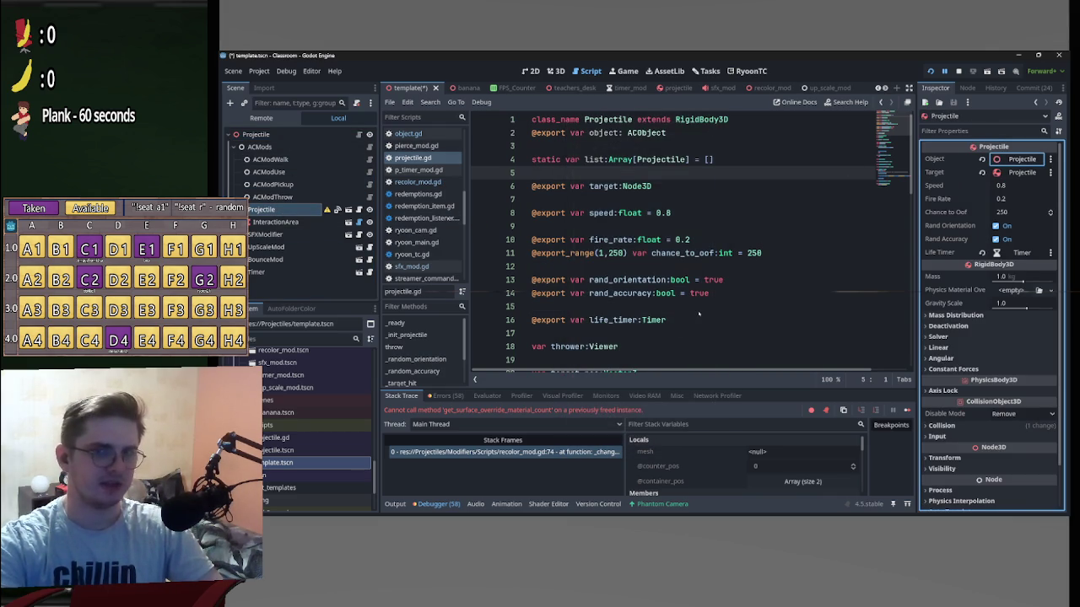
Change line 100 to object.queue_free() and do a quick test run of the game.
{"action": "scroll", "coordinate": [698, 314], "scroll_direction": "down", "scroll_amount": 10}
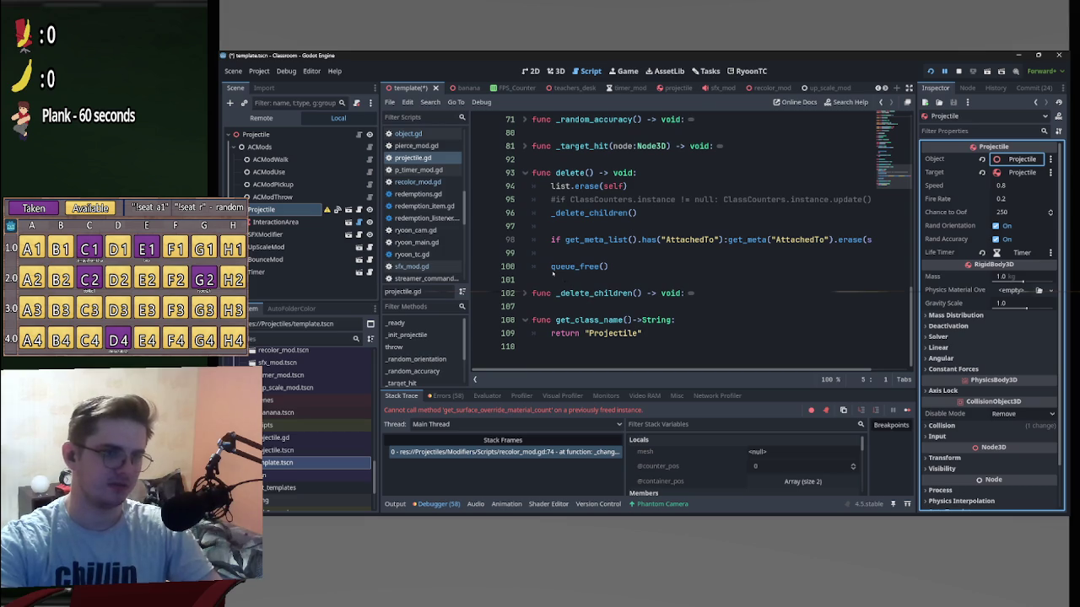
{"action": "left_click", "coordinate": [554, 270]}
{"action": "key", "text": "BackSpace"}
{"action": "type", "text": "object."}
{"action": "key", "text": "Escape"}
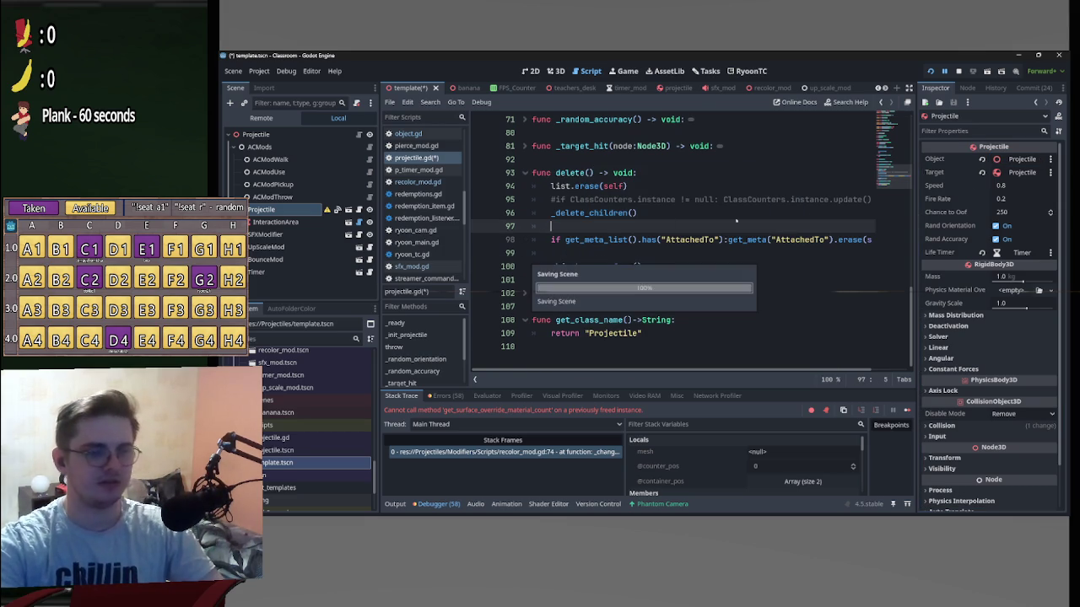
{"action": "left_click", "coordinate": [931, 74]}
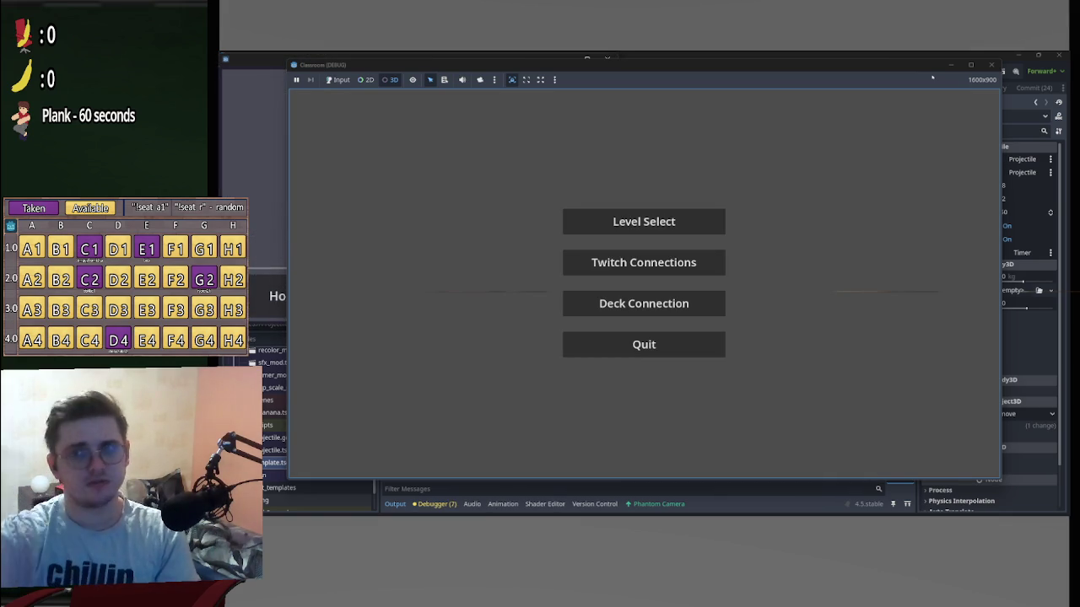
{"action": "left_click", "coordinate": [991, 65]}
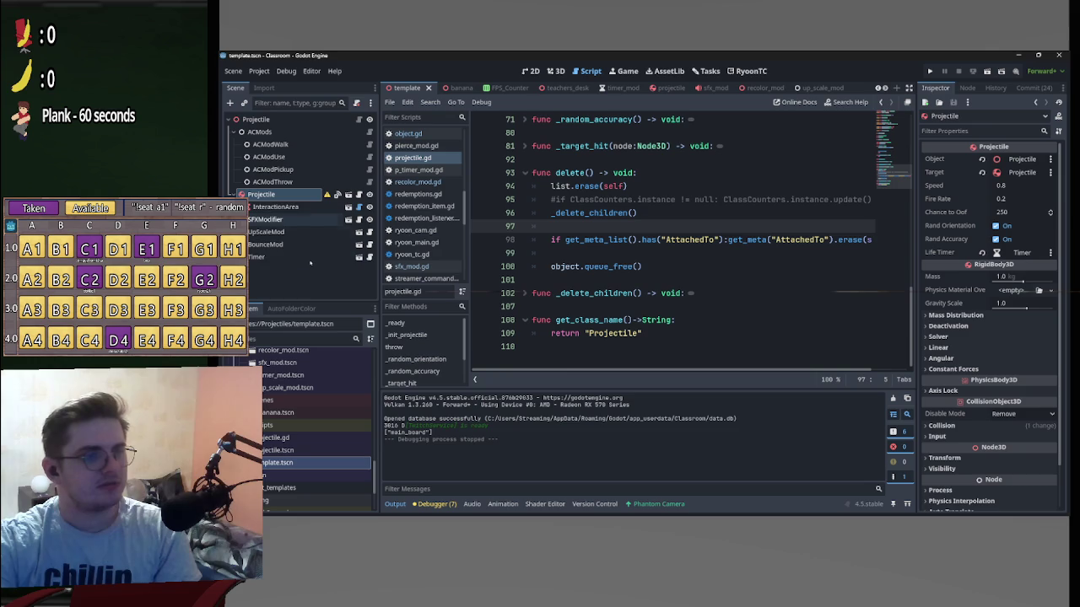
Check the Timer node's properties, then open the banana_model.tscn scene.
{"action": "left_click", "coordinate": [283, 258]}
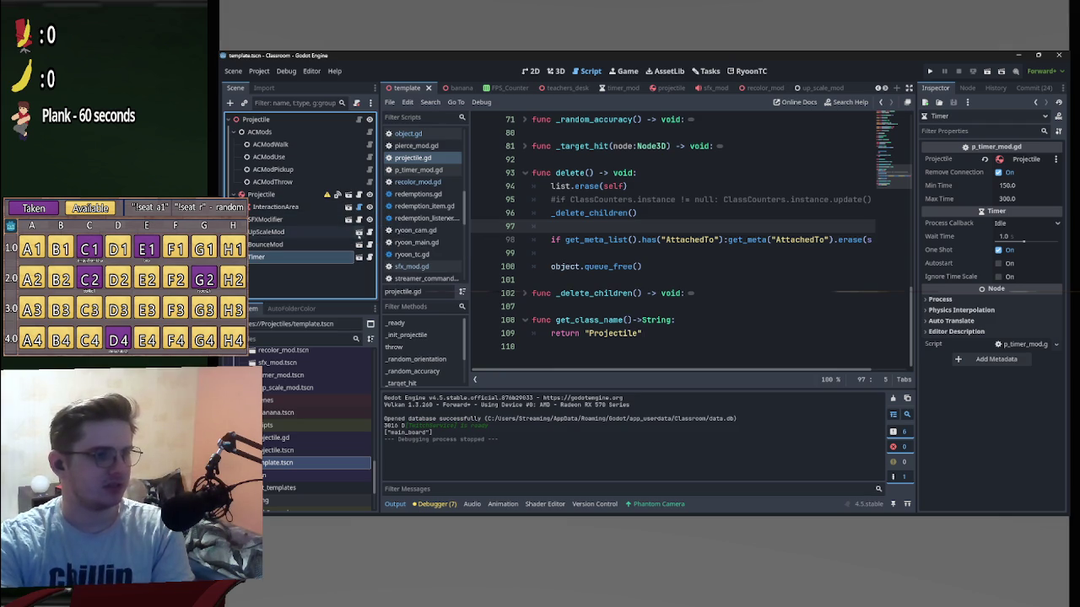
{"action": "scroll", "coordinate": [750, 88], "scroll_direction": "down", "scroll_amount": 1}
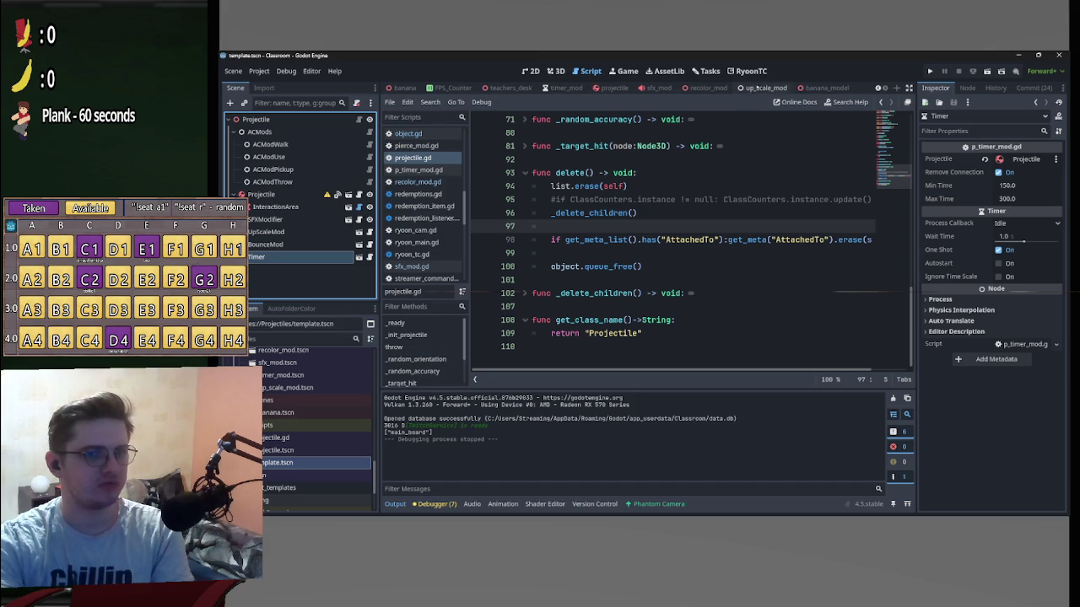
{"action": "left_click", "coordinate": [823, 87]}
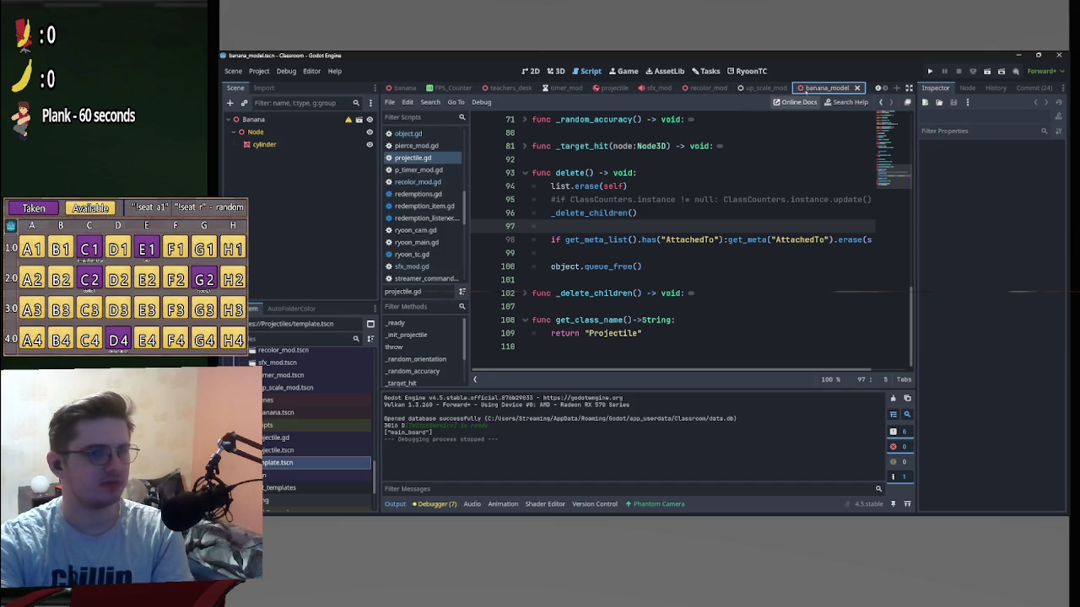
Switch to banana.tscn and inspect its Projectile and RecolorMod nodes in the Inspector.
{"action": "mouse_move", "coordinate": [603, 87]}
{"action": "scroll", "coordinate": [602, 87], "scroll_direction": "up", "scroll_amount": 4}
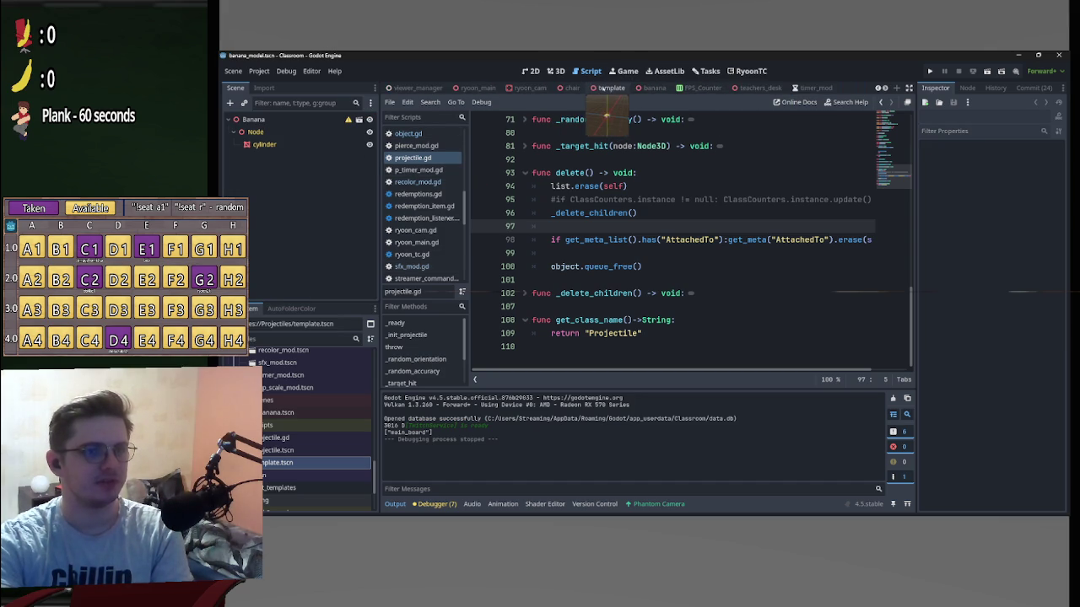
{"action": "left_click", "coordinate": [603, 88]}
{"action": "scroll", "coordinate": [298, 253], "scroll_direction": "up", "scroll_amount": 2}
{"action": "left_click", "coordinate": [262, 194]}
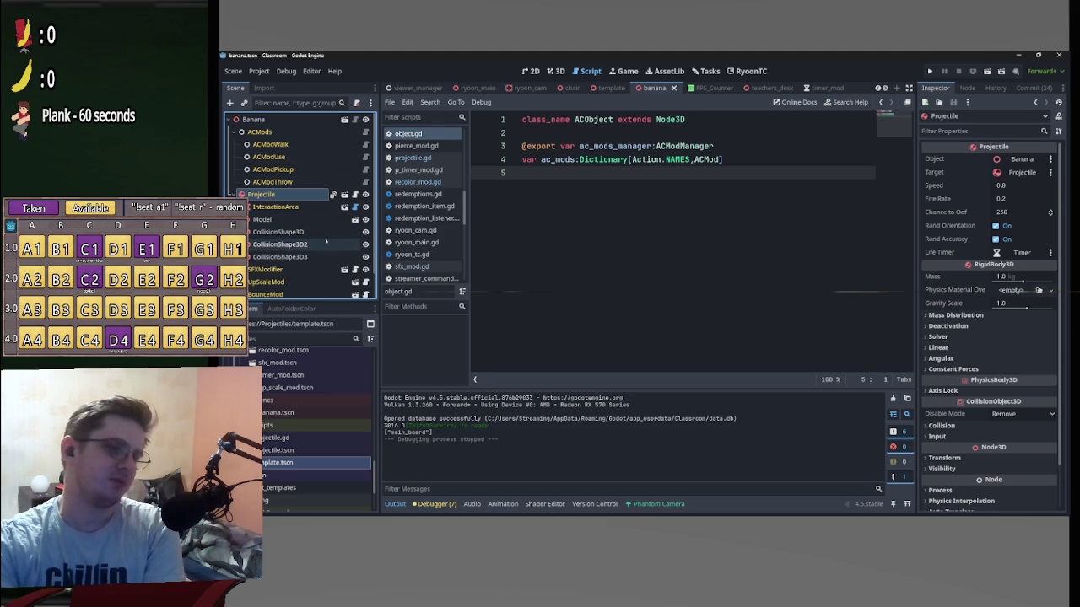
{"action": "scroll", "coordinate": [326, 242], "scroll_direction": "down", "scroll_amount": 1}
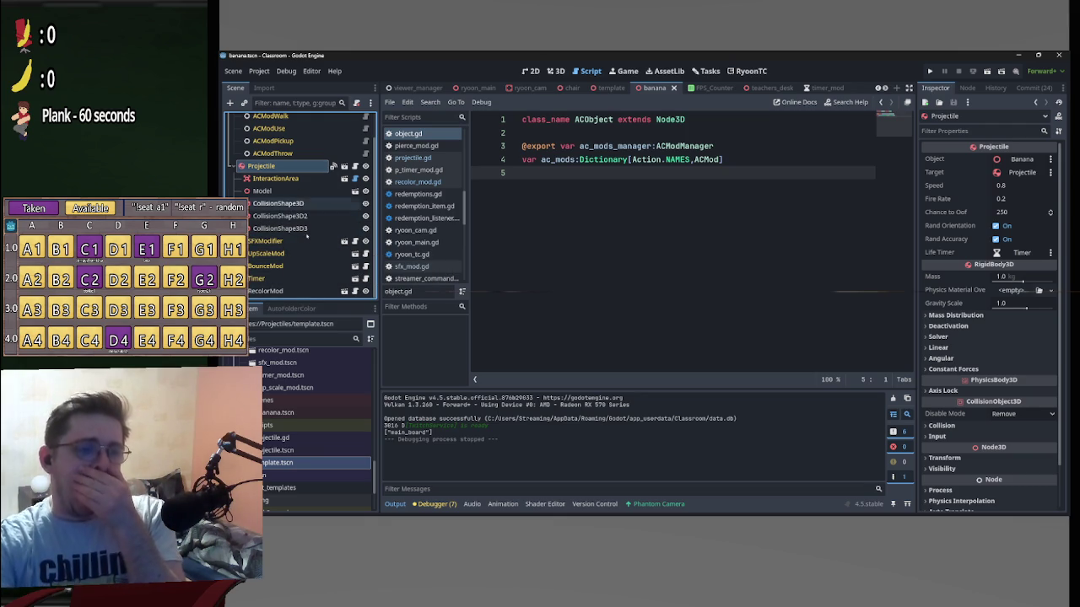
{"action": "left_click", "coordinate": [274, 291]}
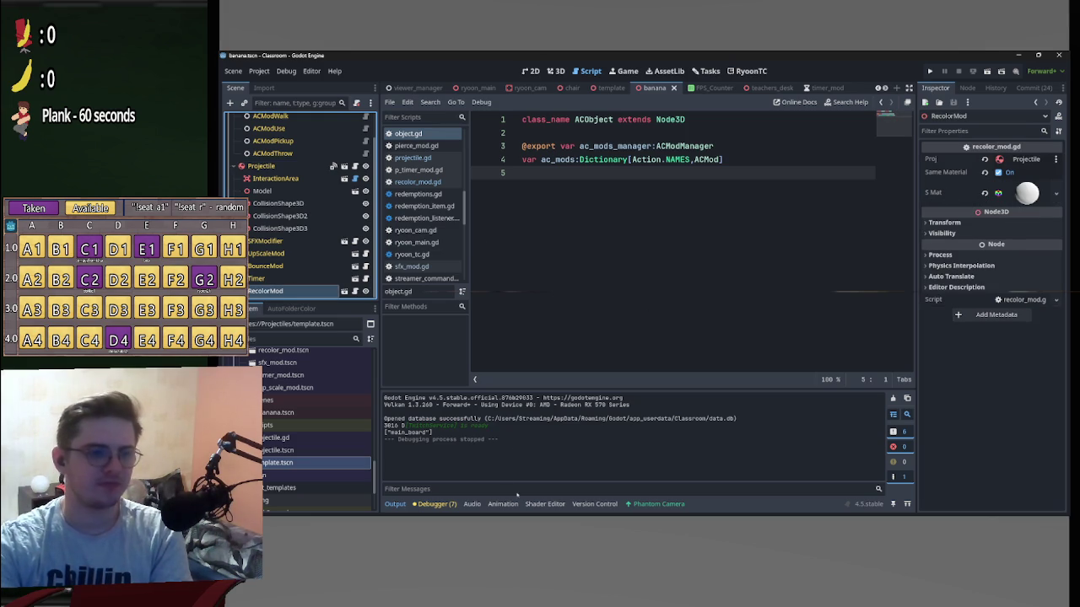
{"action": "left_click", "coordinate": [507, 505]}
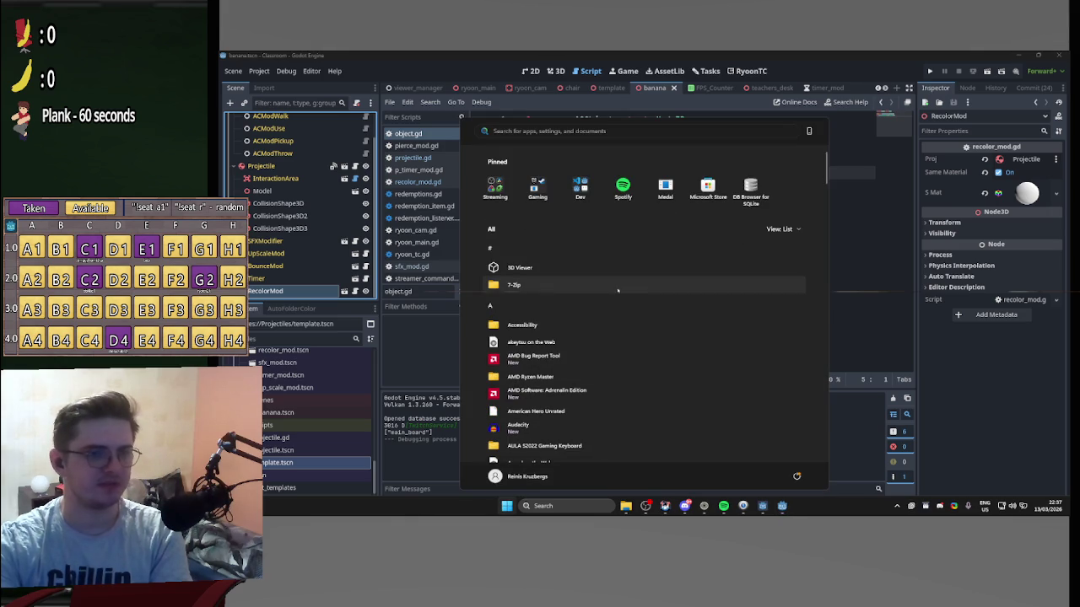
Launch Godot from the Start menu's Dev folder and open the Classroom 2.0 - 4.3 project.
{"action": "left_click", "coordinate": [580, 187]}
{"action": "left_click", "coordinate": [623, 278]}
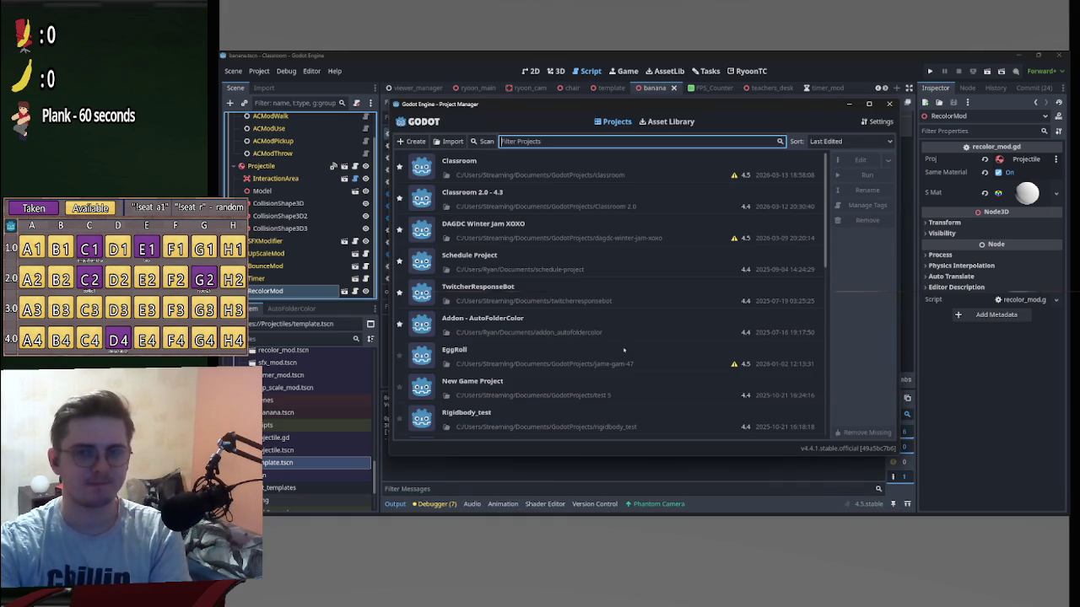
{"action": "double_click", "coordinate": [587, 200]}
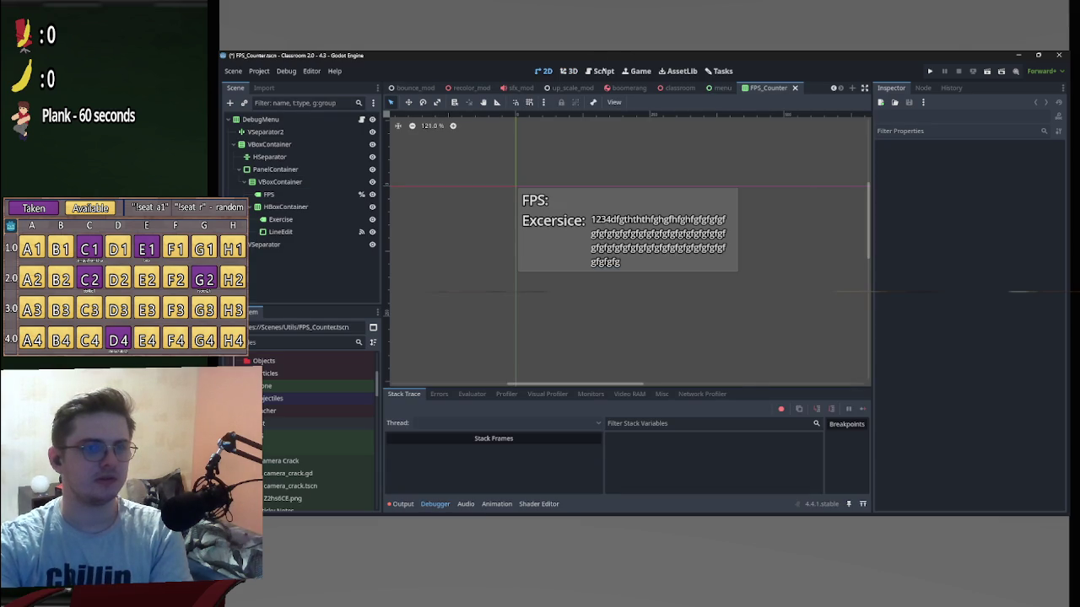
Check the RecolorMod settings in banana.tscn, then quit the Classroom 2.0 - 4.3 editor.
{"action": "scroll", "coordinate": [478, 86], "scroll_direction": "up", "scroll_amount": 6}
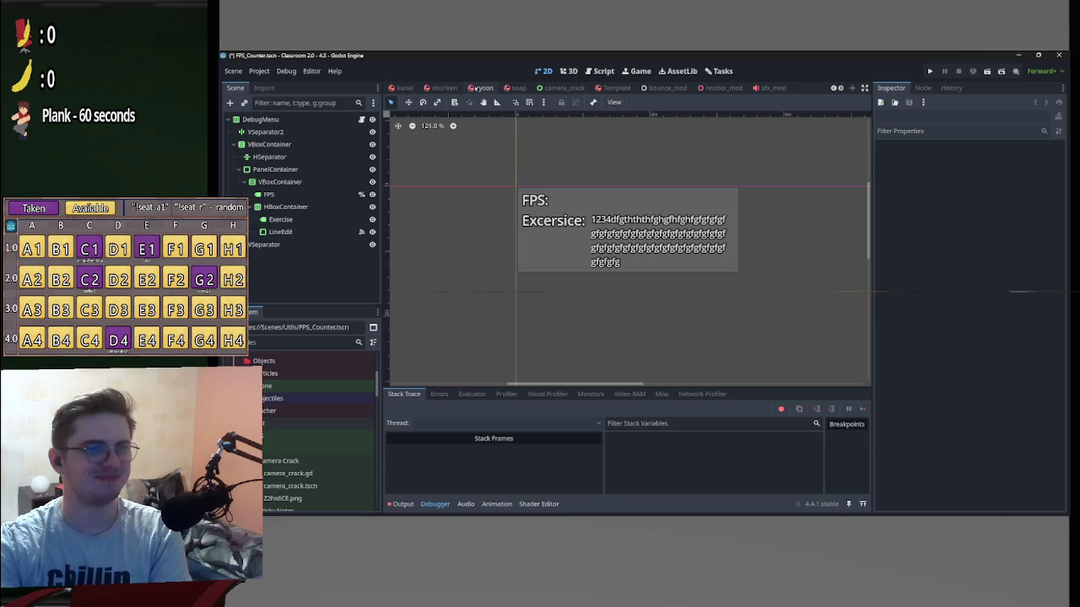
{"action": "scroll", "coordinate": [478, 88], "scroll_direction": "up", "scroll_amount": 2}
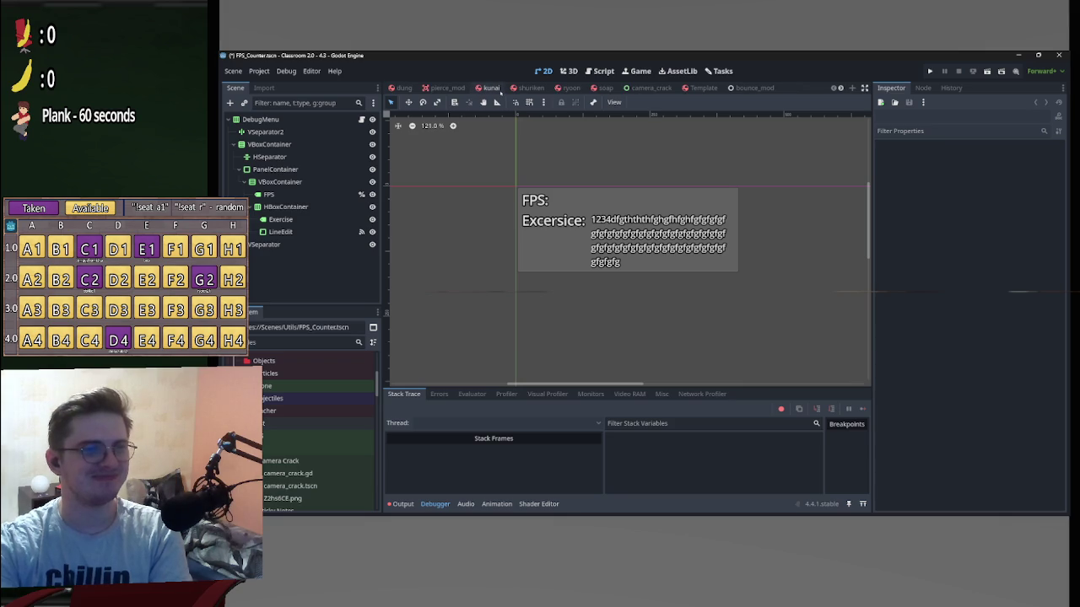
{"action": "scroll", "coordinate": [317, 421], "scroll_direction": "up", "scroll_amount": 3}
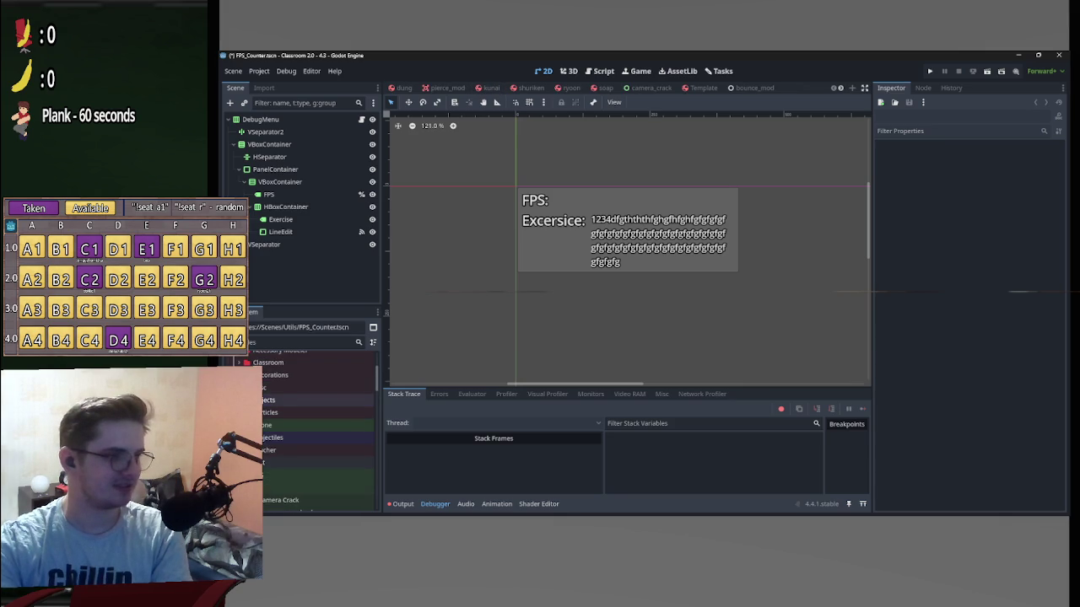
{"action": "scroll", "coordinate": [286, 439], "scroll_direction": "down", "scroll_amount": 3}
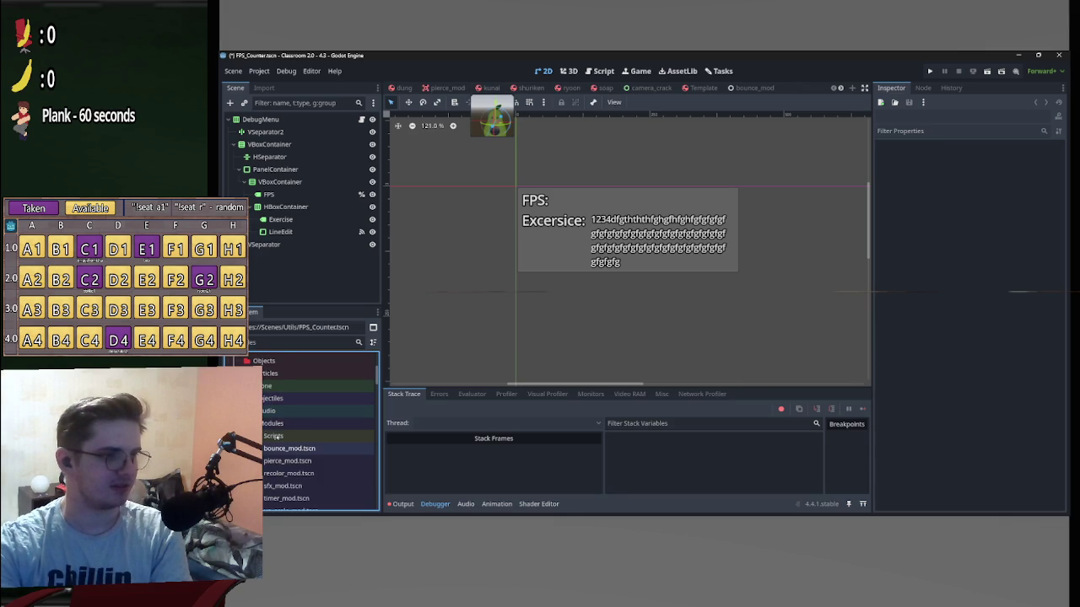
{"action": "scroll", "coordinate": [275, 436], "scroll_direction": "down", "scroll_amount": 5}
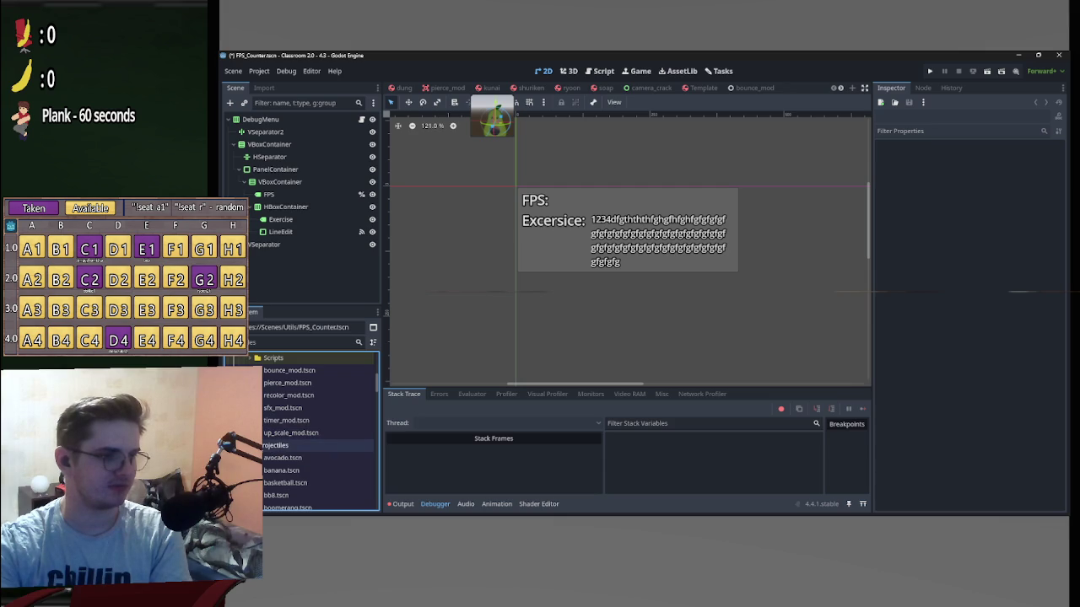
{"action": "double_click", "coordinate": [281, 470]}
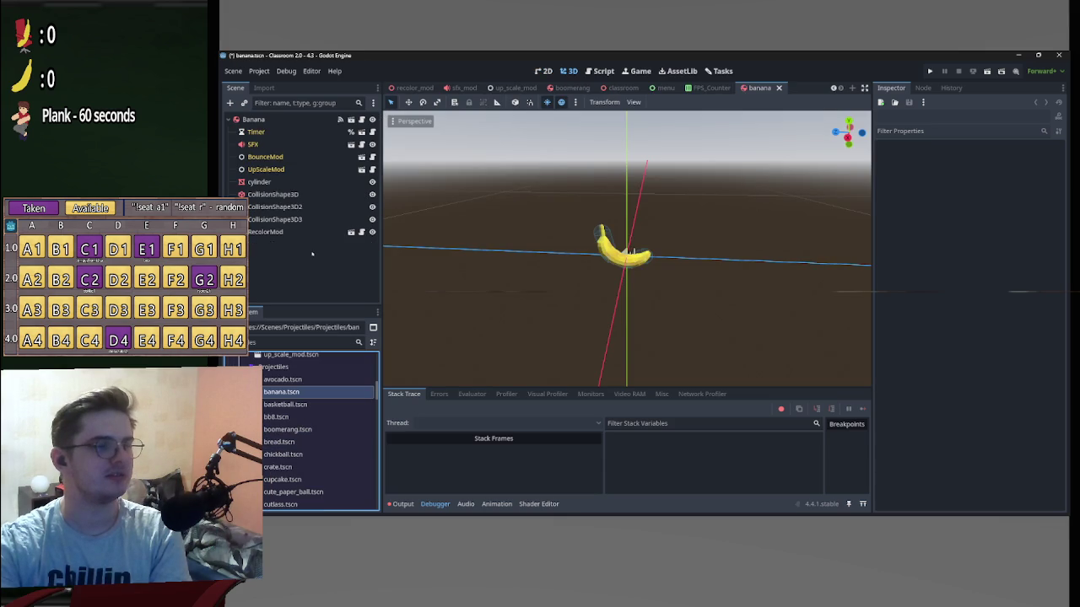
{"action": "left_click", "coordinate": [308, 232]}
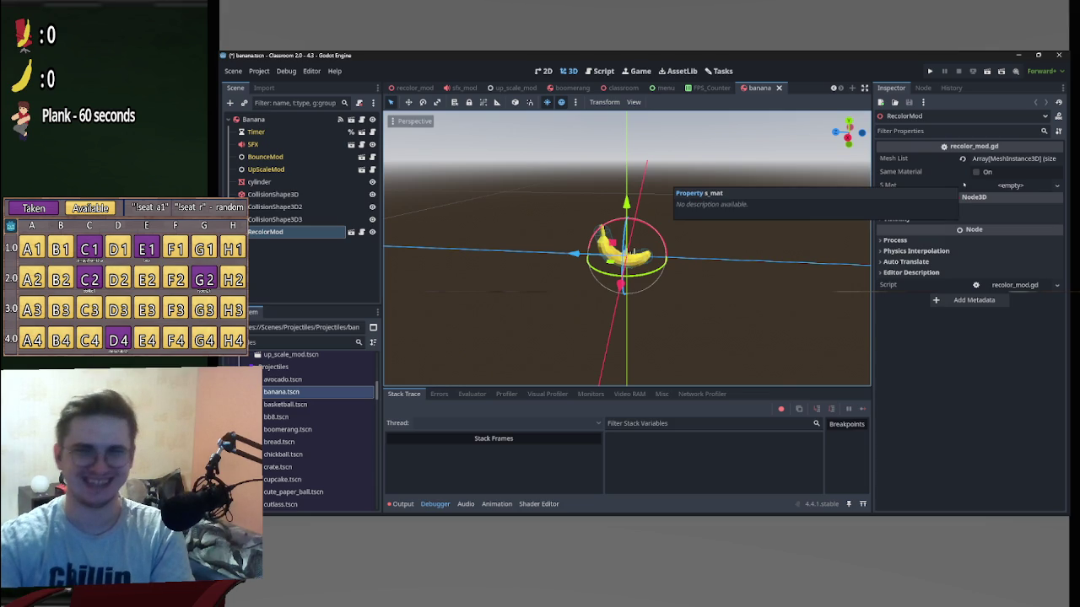
{"action": "left_click", "coordinate": [1061, 55]}
{"action": "key", "text": "Return"}
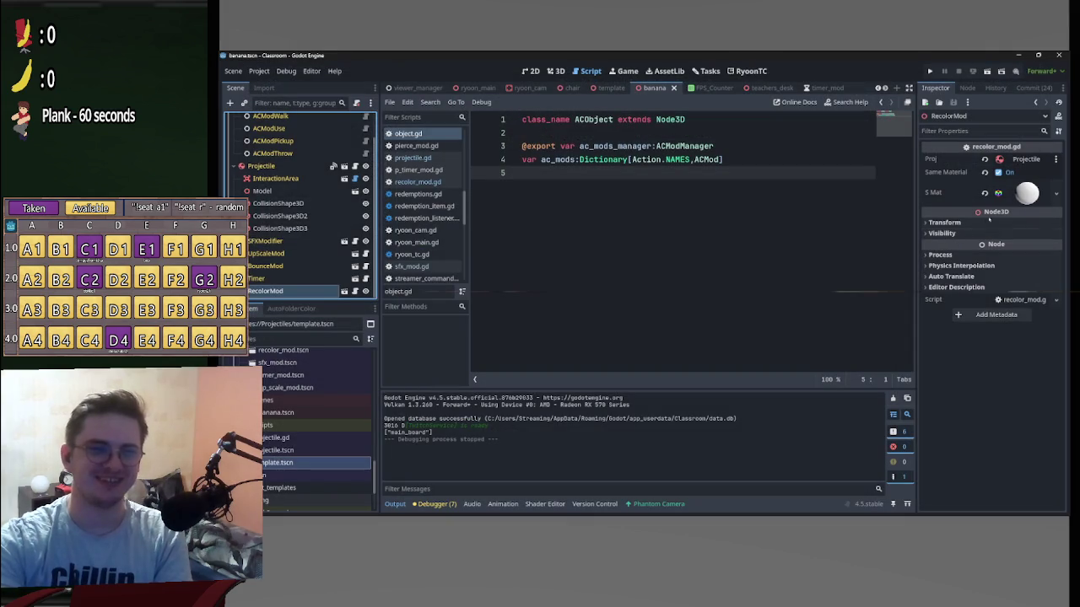
Revert Same Material on the banana RecolorMod, save banana.tscn, and run the project.
{"action": "left_click", "coordinate": [983, 172]}
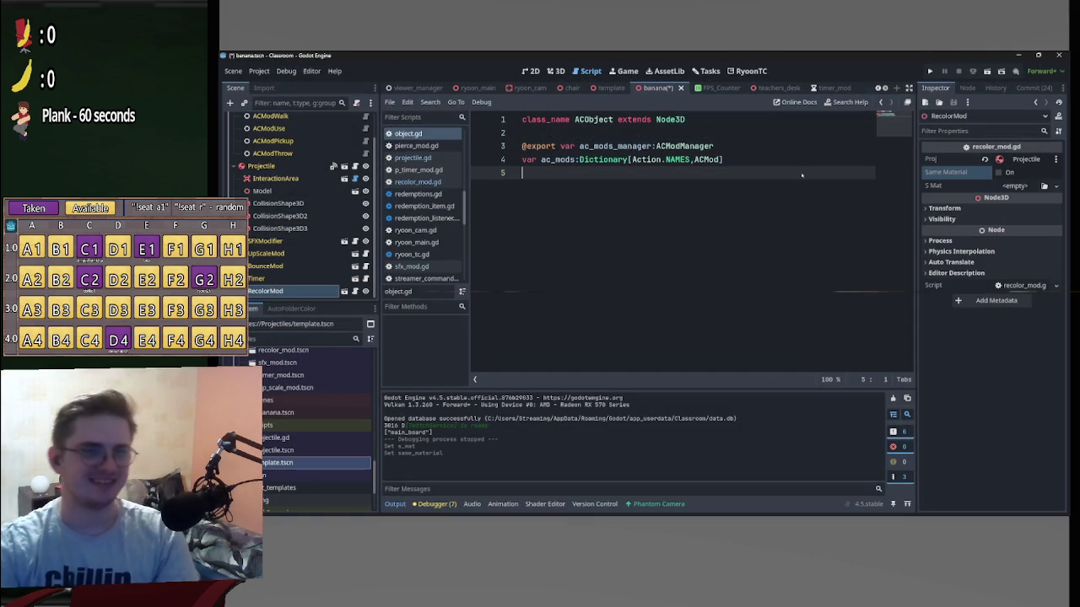
{"action": "key", "text": "ctrl+s"}
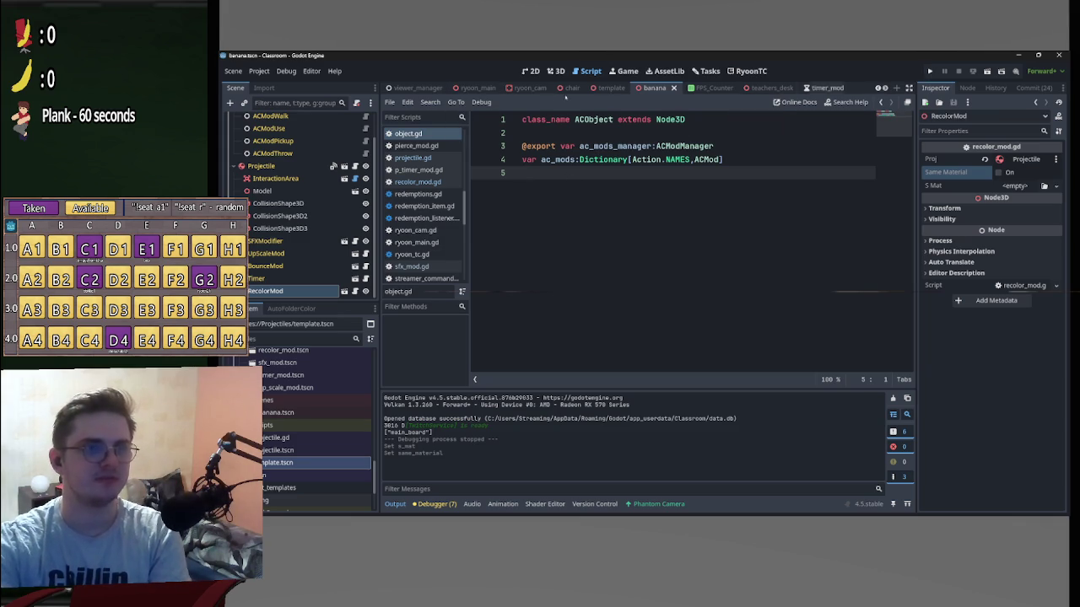
{"action": "key", "text": "F5"}
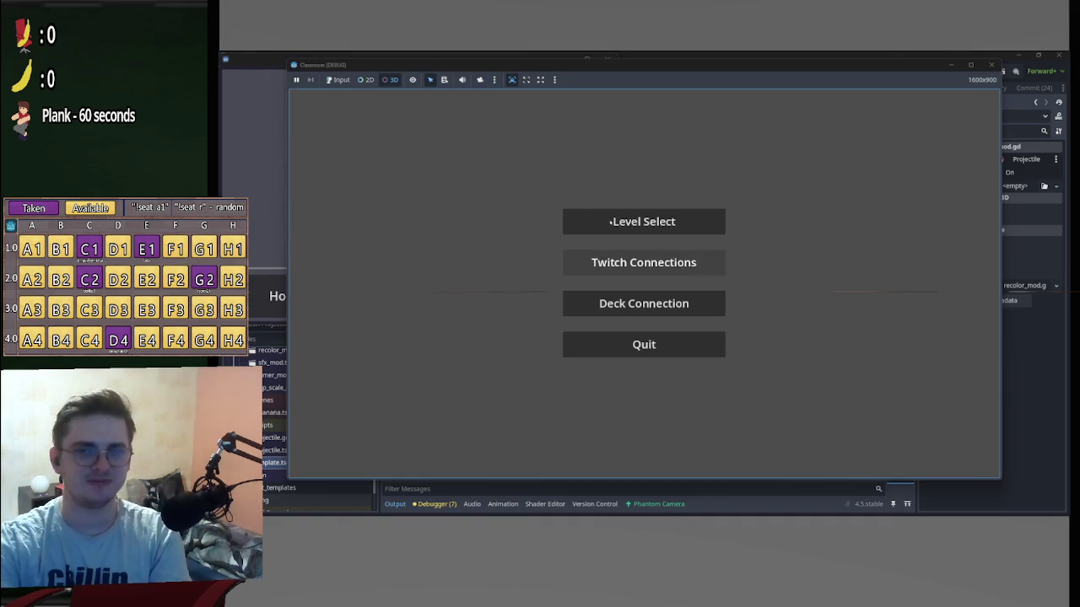
Enable game input, back out of Twitch Connections, and load the classroom level from Level Select.
{"action": "left_click", "coordinate": [341, 80]}
{"action": "left_click", "coordinate": [644, 262]}
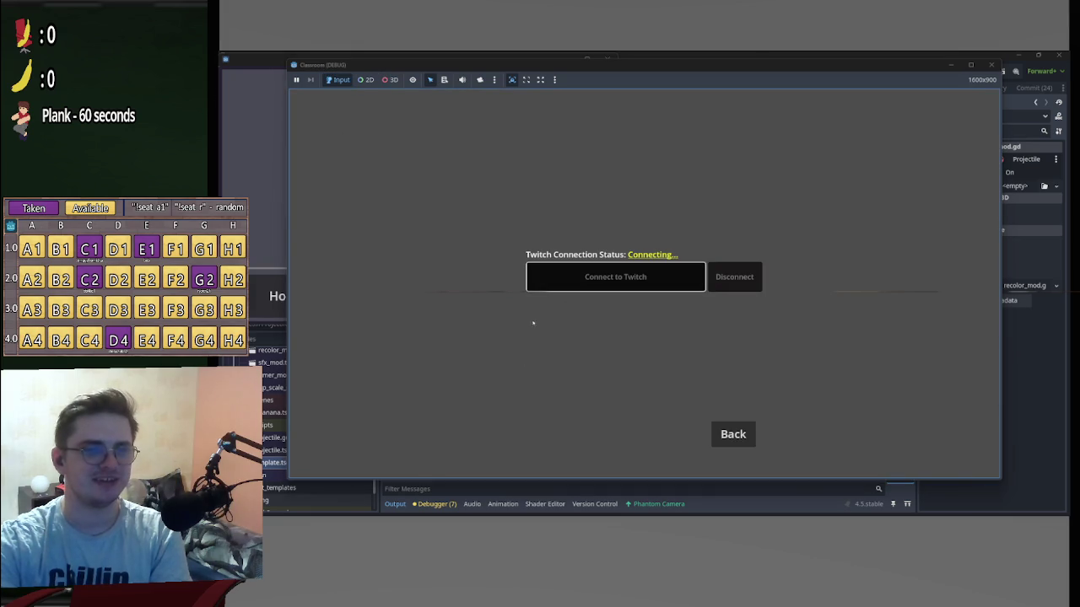
{"action": "left_click", "coordinate": [733, 434]}
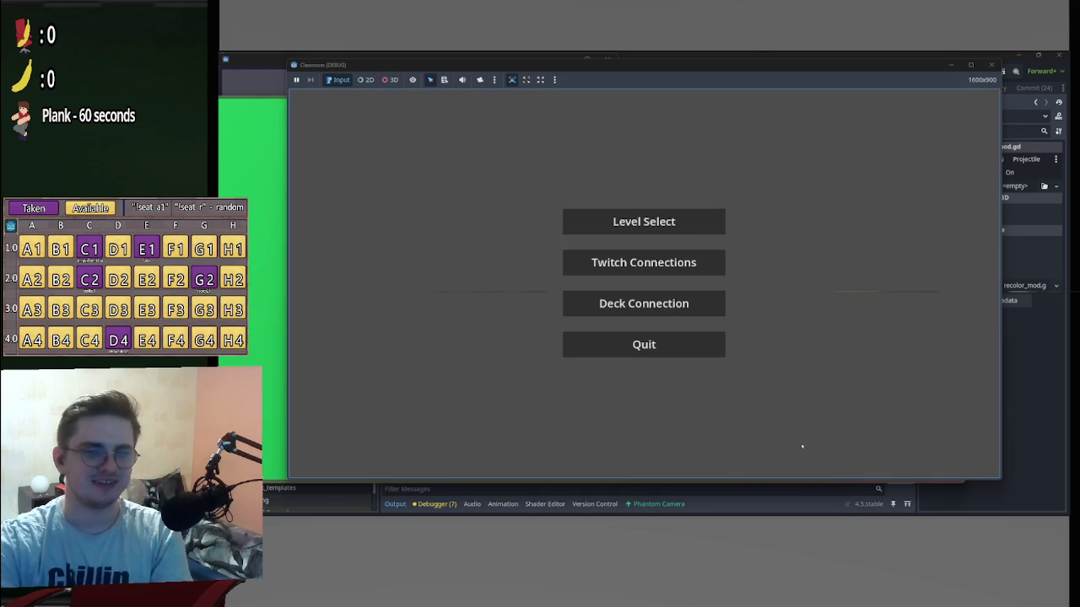
{"action": "left_click", "coordinate": [704, 224]}
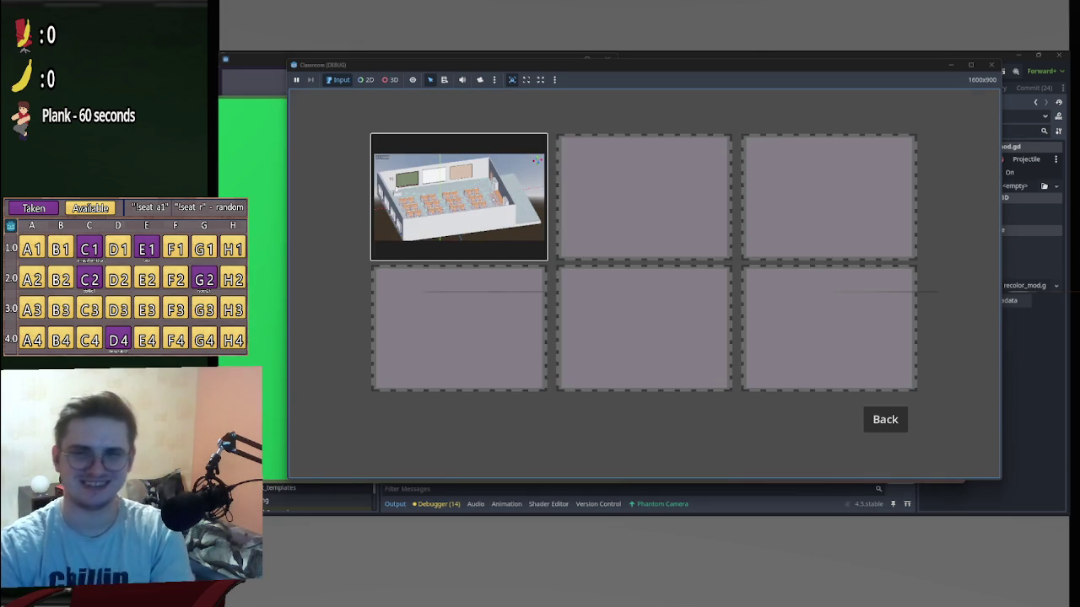
{"action": "left_click", "coordinate": [494, 200]}
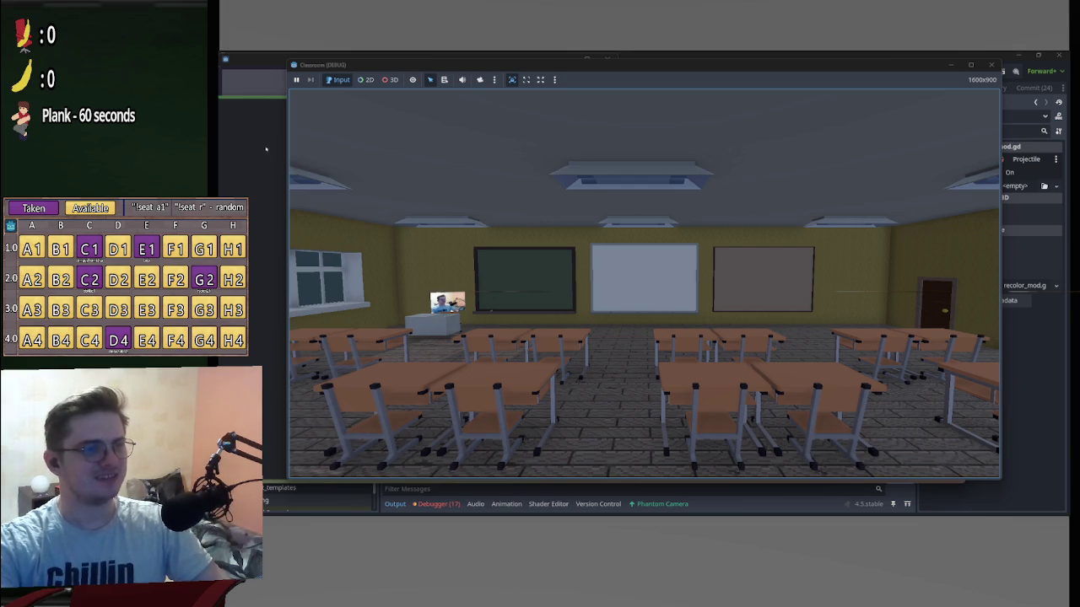
Shift the Classroom debug window right and switch on the classroom ceiling lamp.
{"action": "mouse_move", "coordinate": [253, 516]}
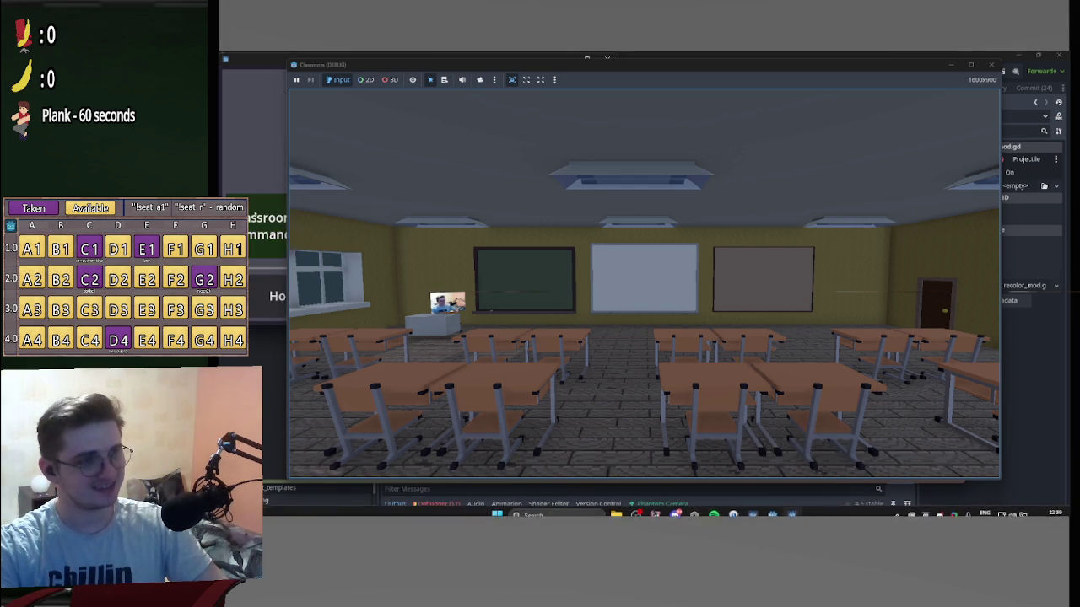
{"action": "mouse_move", "coordinate": [548, 62]}
{"action": "left_mouse_down"}
{"action": "mouse_move", "coordinate": [704, 100]}
{"action": "mouse_move", "coordinate": [577, 94]}
{"action": "mouse_move", "coordinate": [565, 80]}
{"action": "left_mouse_up"}
{"action": "left_click", "coordinate": [682, 190]}
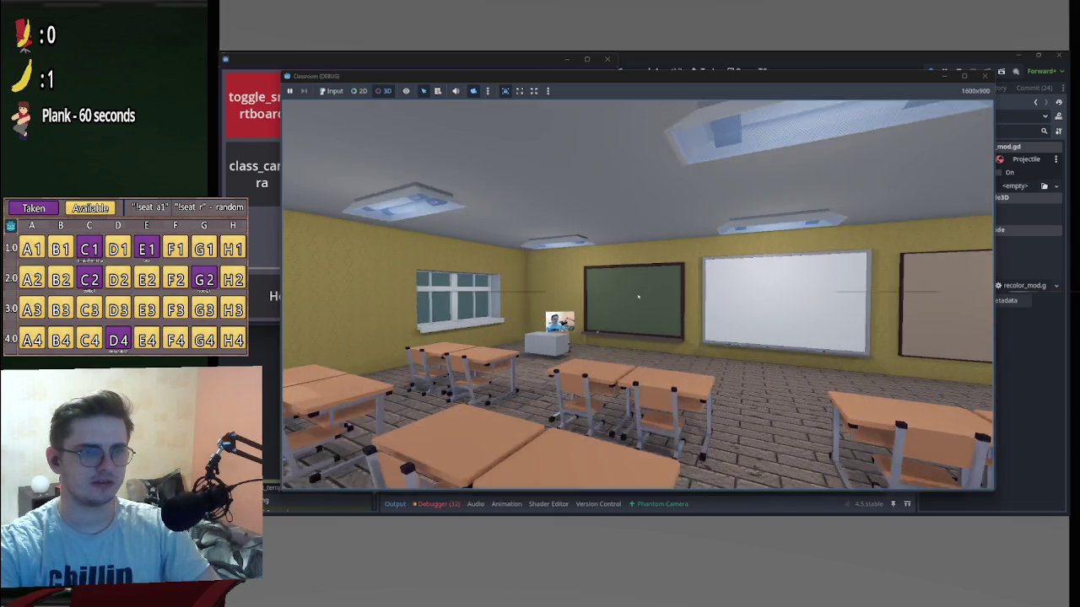
{"action": "left_click_drag", "start_coordinate": [372, 78], "coordinate": [524, 90]}
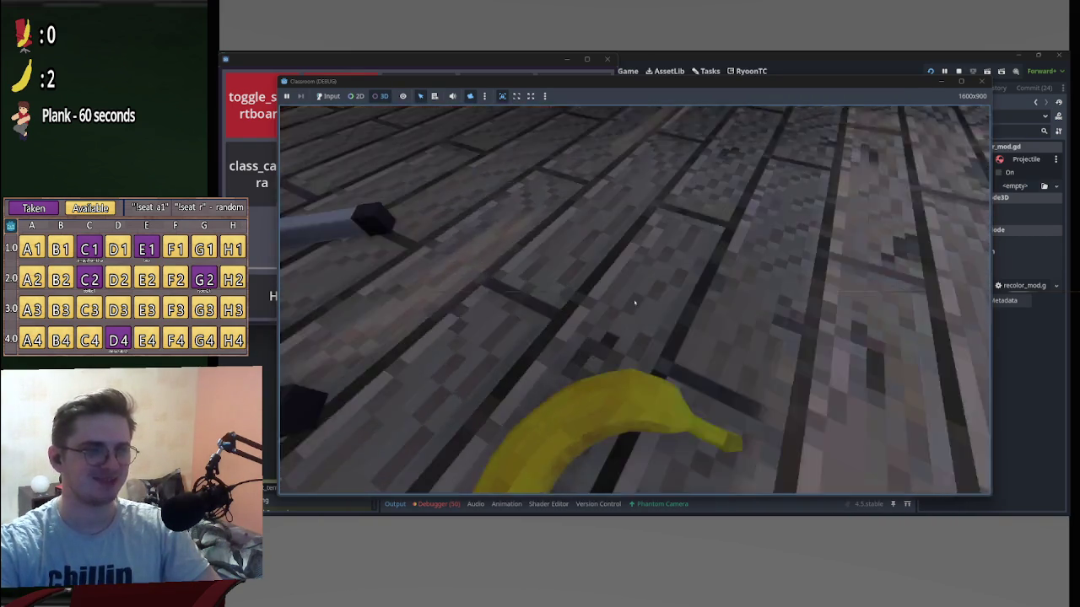
Throw the banana onto a chair beside the white desk, then stop the game.
{"action": "left_click", "coordinate": [634, 302]}
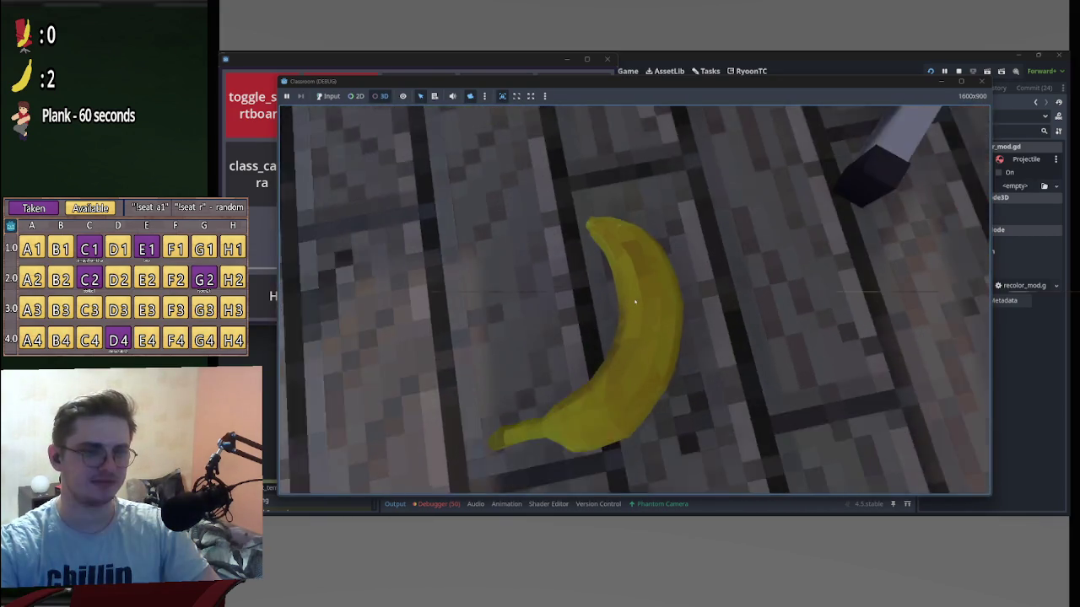
{"action": "left_click", "coordinate": [635, 301]}
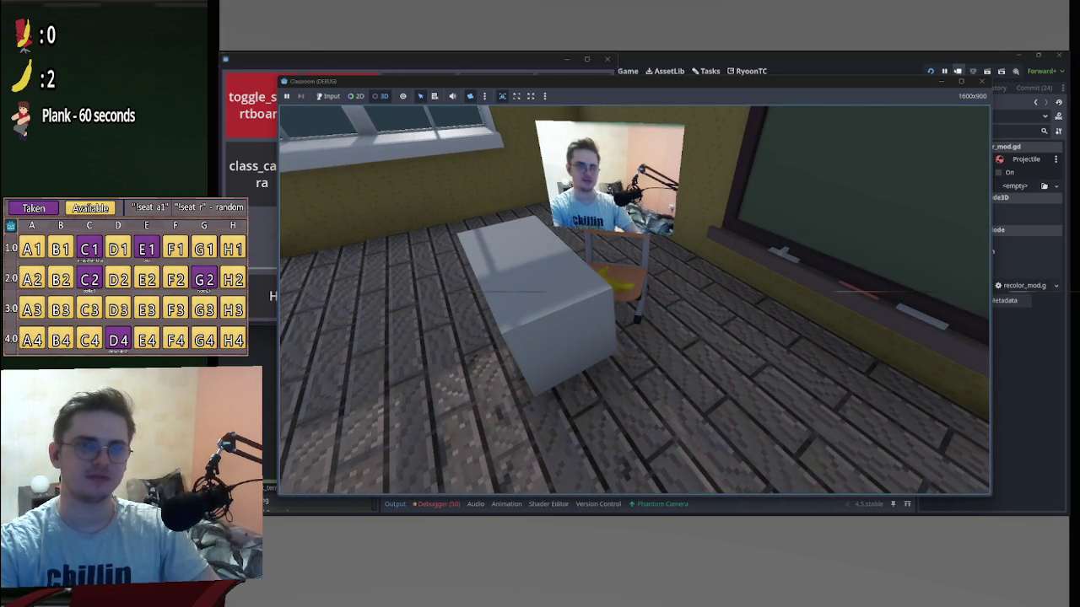
{"action": "left_click", "coordinate": [958, 71]}
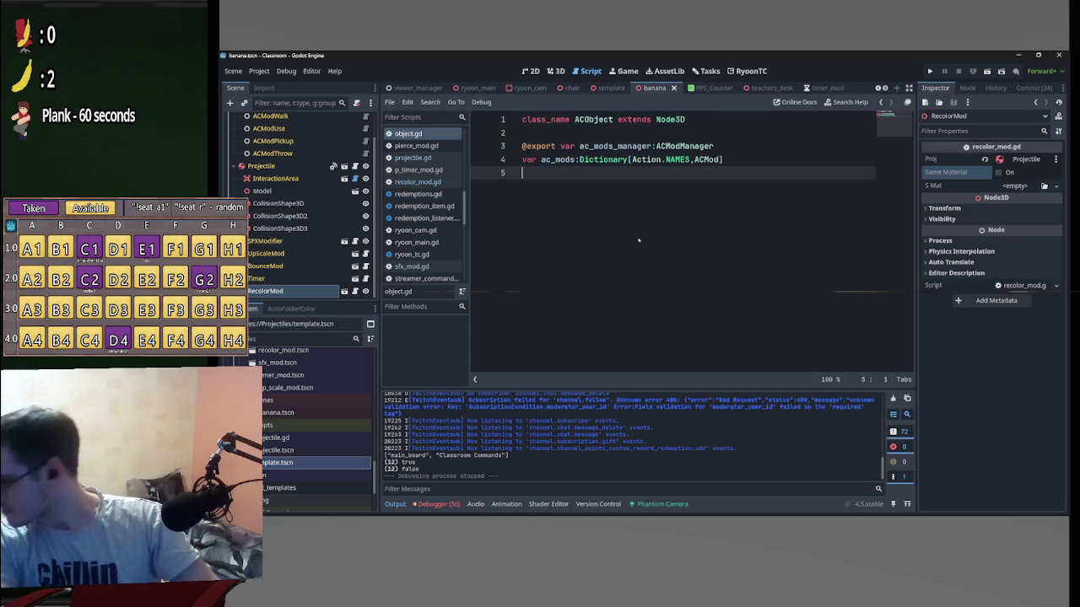
Review the RecolorMod script, then relaunch the Classroom game in debug mode.
{"action": "scroll", "coordinate": [331, 241], "scroll_direction": "up", "scroll_amount": 2}
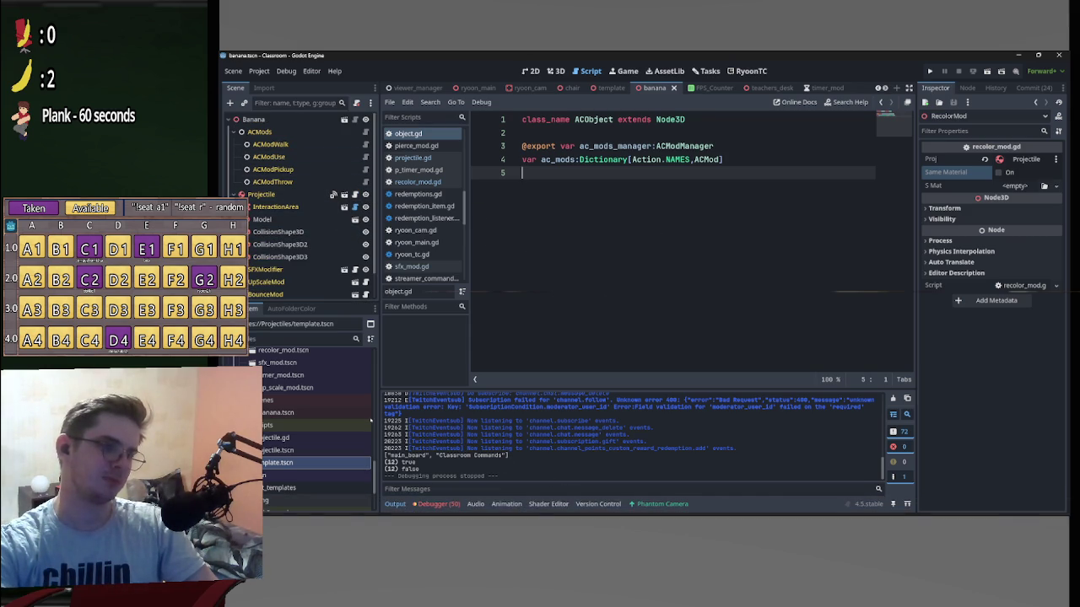
{"action": "scroll", "coordinate": [355, 253], "scroll_direction": "down", "scroll_amount": 1}
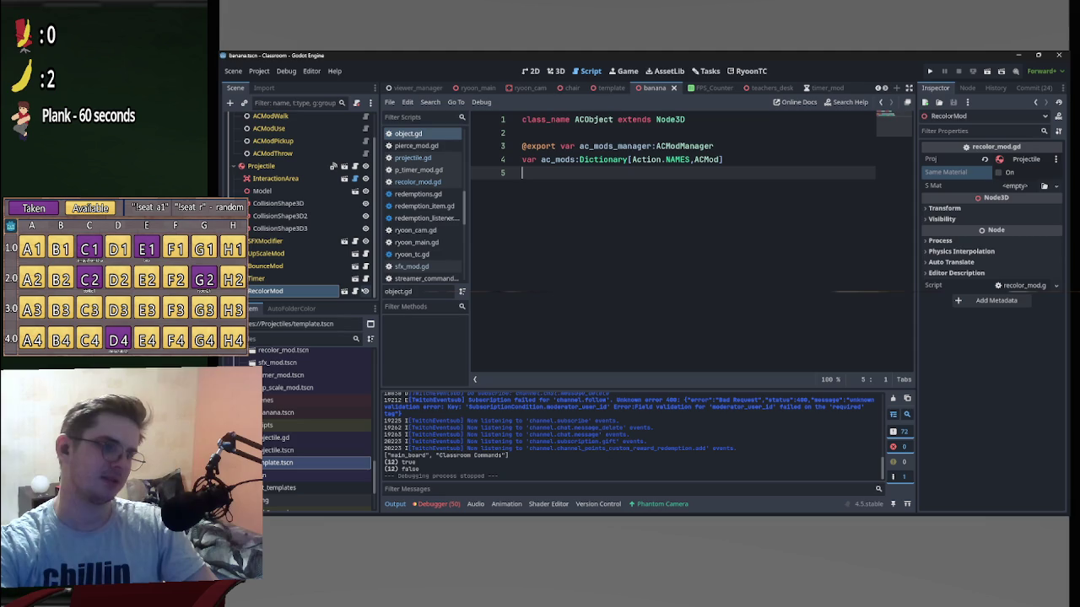
{"action": "left_click", "coordinate": [344, 291]}
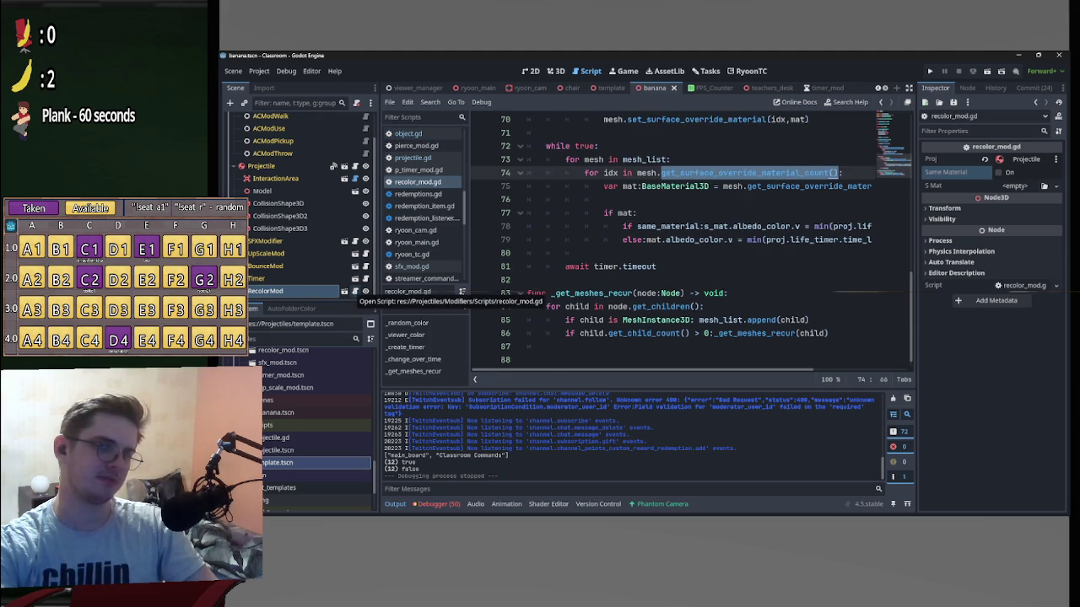
{"action": "scroll", "coordinate": [775, 358], "scroll_direction": "up", "scroll_amount": 2}
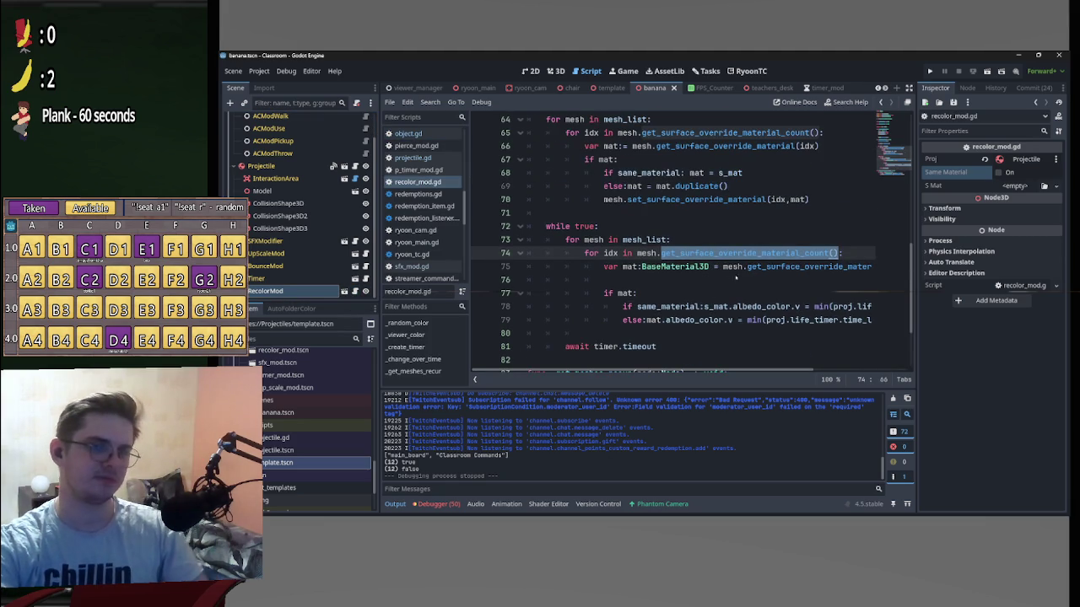
{"action": "scroll", "coordinate": [774, 359], "scroll_direction": "right", "scroll_amount": 3}
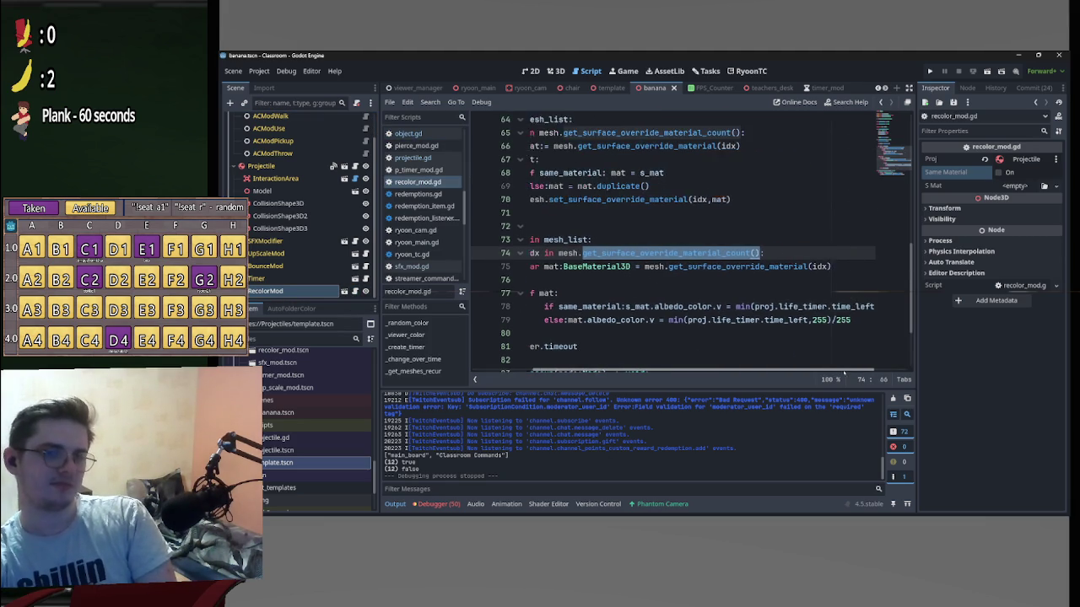
{"action": "scroll", "coordinate": [725, 350], "scroll_direction": "left", "scroll_amount": 3}
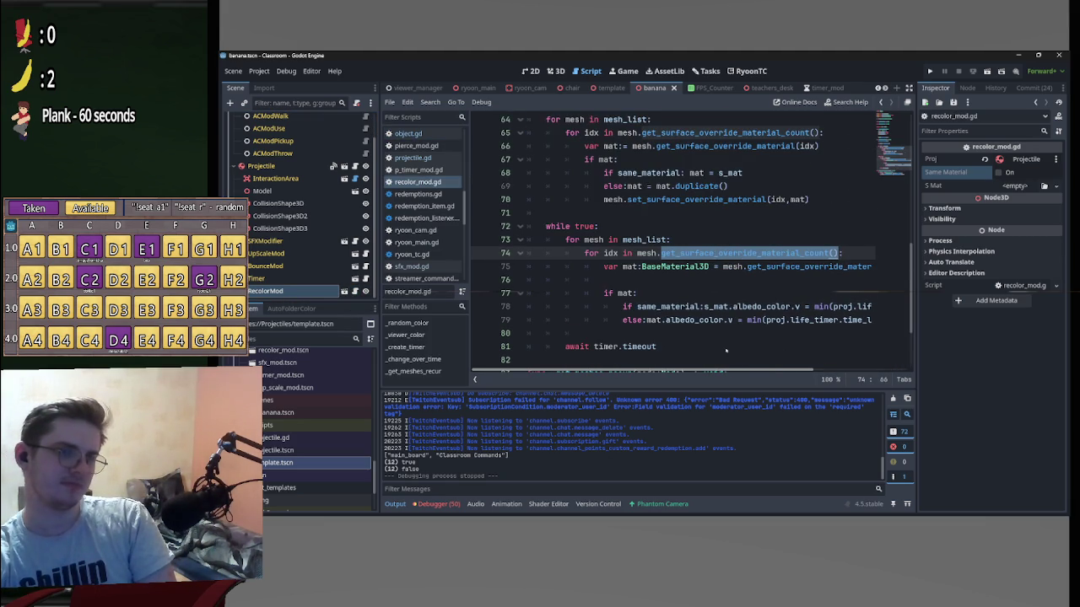
{"action": "scroll", "coordinate": [744, 350], "scroll_direction": "right", "scroll_amount": 3}
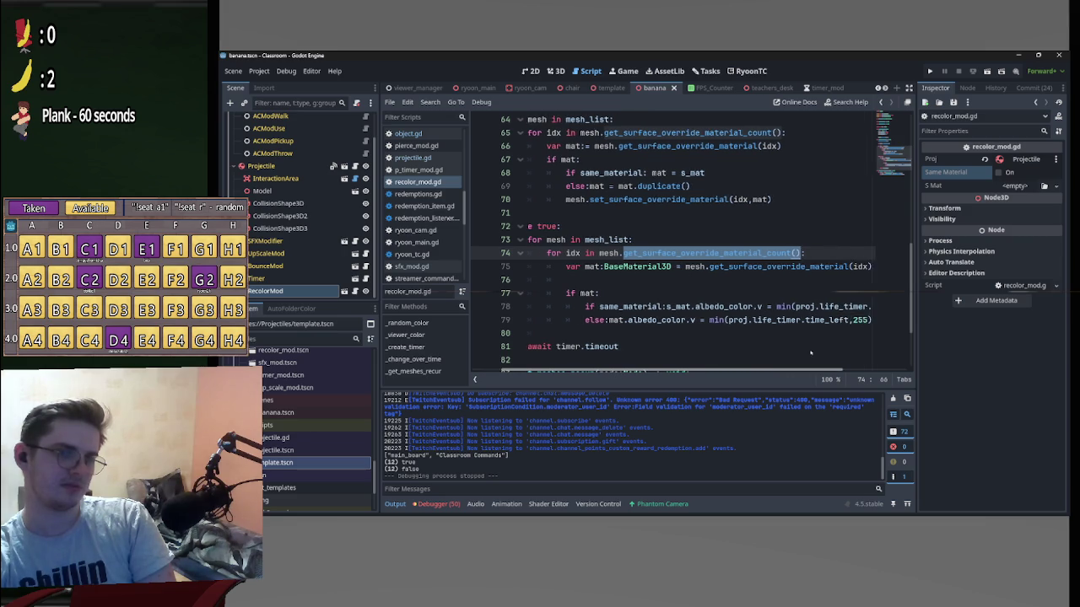
{"action": "scroll", "coordinate": [829, 353], "scroll_direction": "left", "scroll_amount": 3}
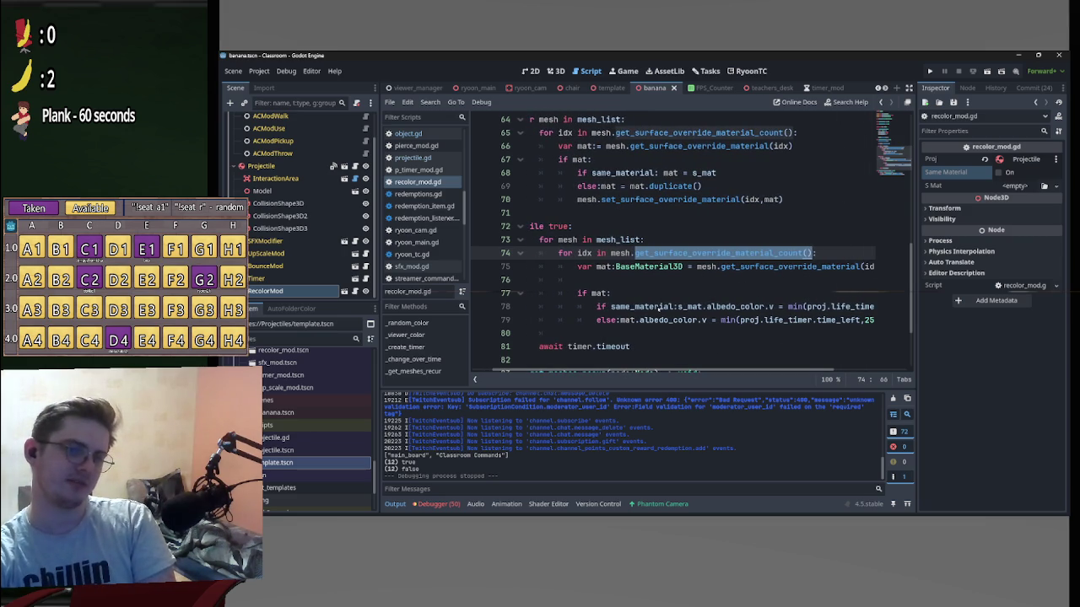
{"action": "scroll", "coordinate": [824, 348], "scroll_direction": "down", "scroll_amount": 2}
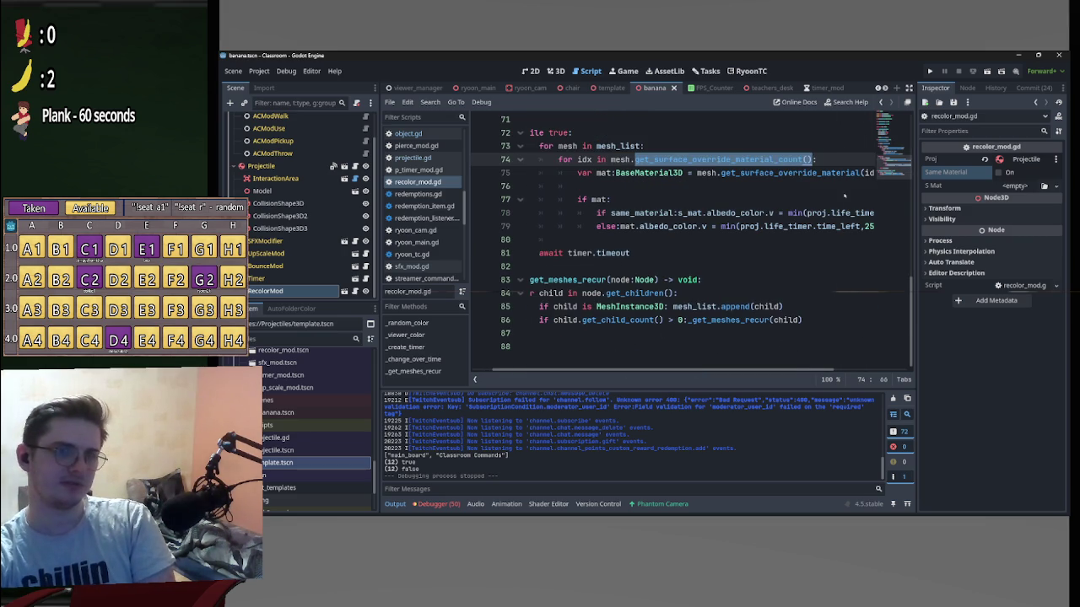
{"action": "left_click", "coordinate": [930, 71]}
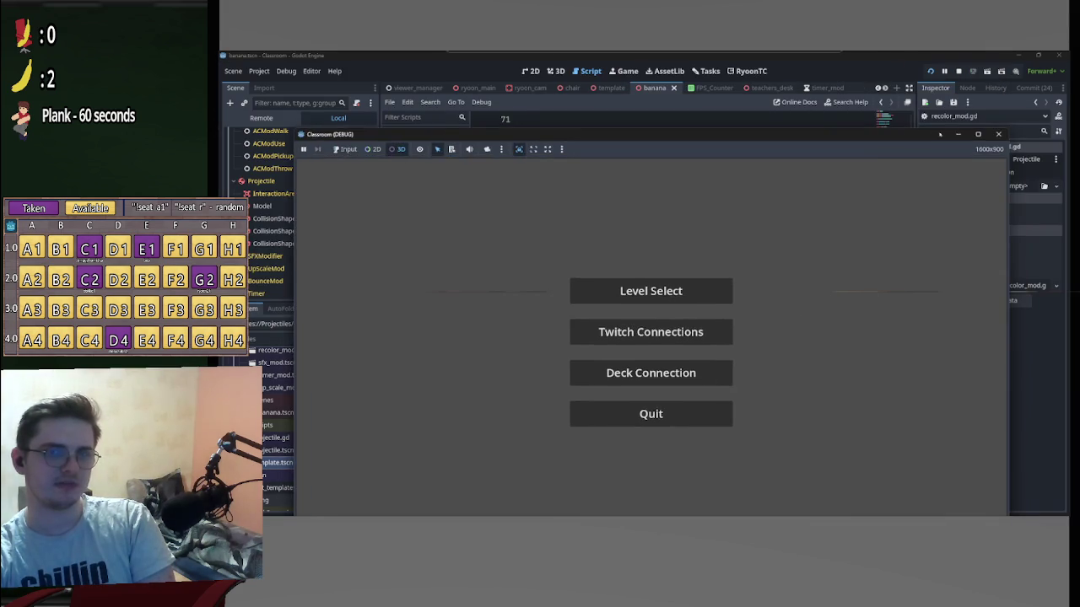
Insert print(mesh_list) on line 88 below the mesh-gathering loop and save recolor_mod.gd.
{"action": "left_click", "coordinate": [740, 293]}
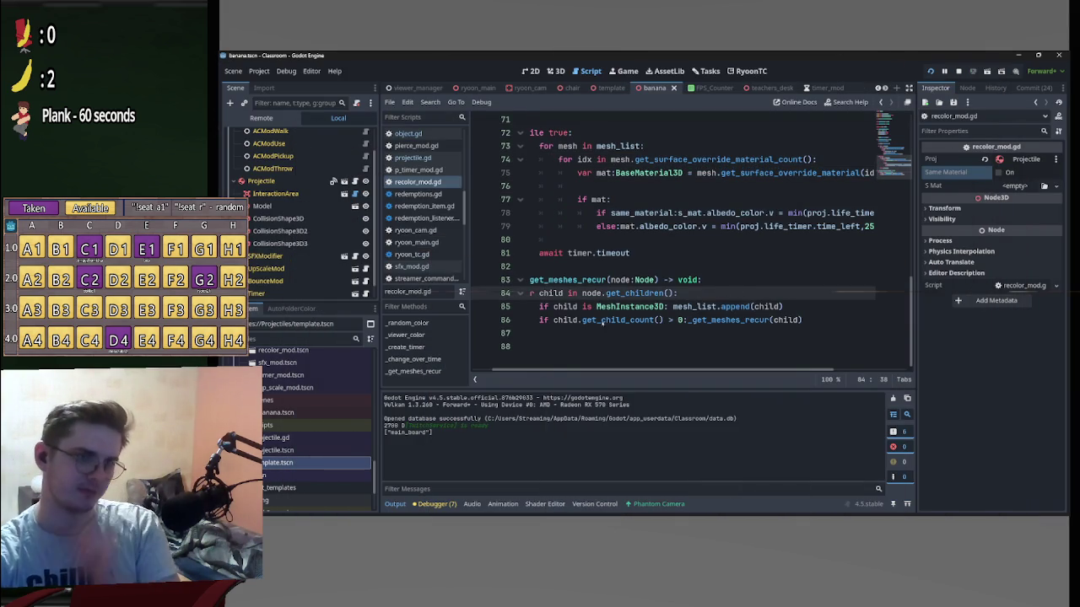
{"action": "left_click", "coordinate": [812, 321]}
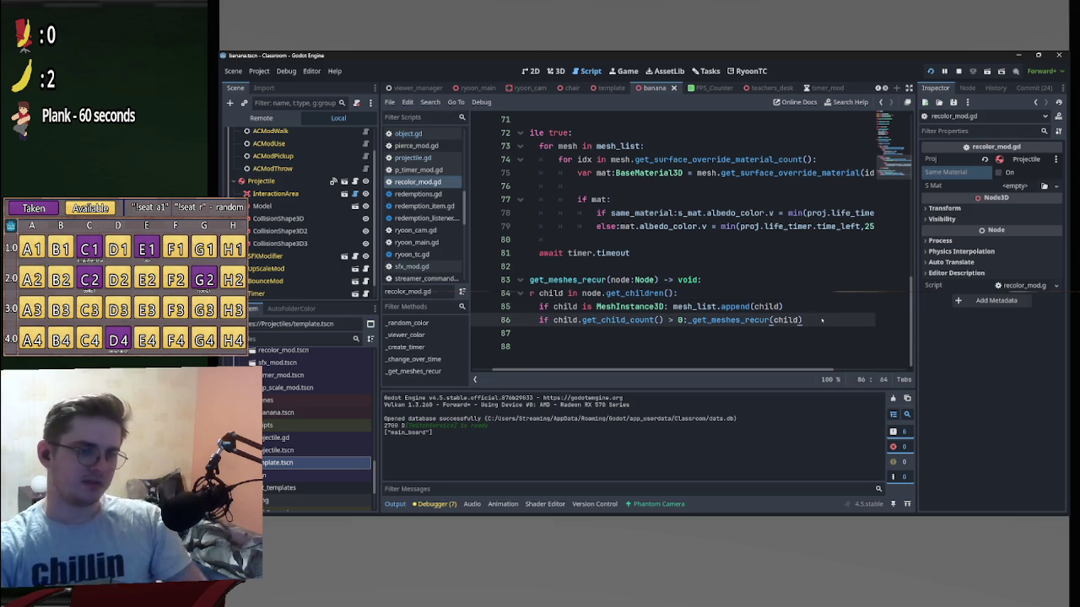
{"action": "key", "text": "Return"}
{"action": "key", "text": "Return"}
{"action": "type", "text": "print()"}
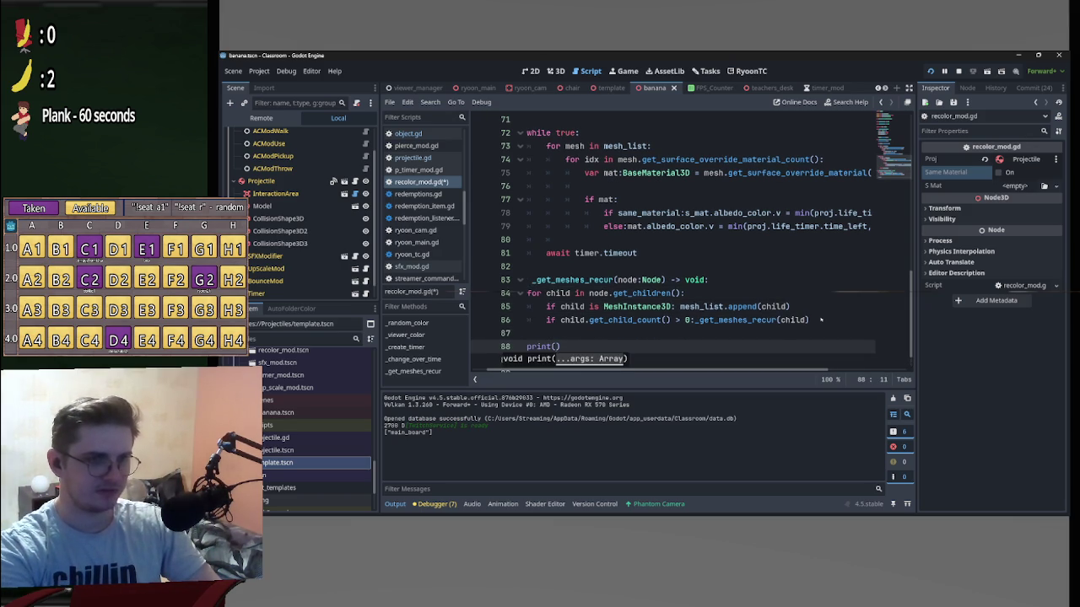
{"action": "double_click", "coordinate": [701, 308]}
{"action": "left_click_drag", "start_coordinate": [701, 308], "coordinate": [556, 347]}
{"action": "left_click", "coordinate": [669, 334]}
{"action": "key", "text": "ctrl+s"}
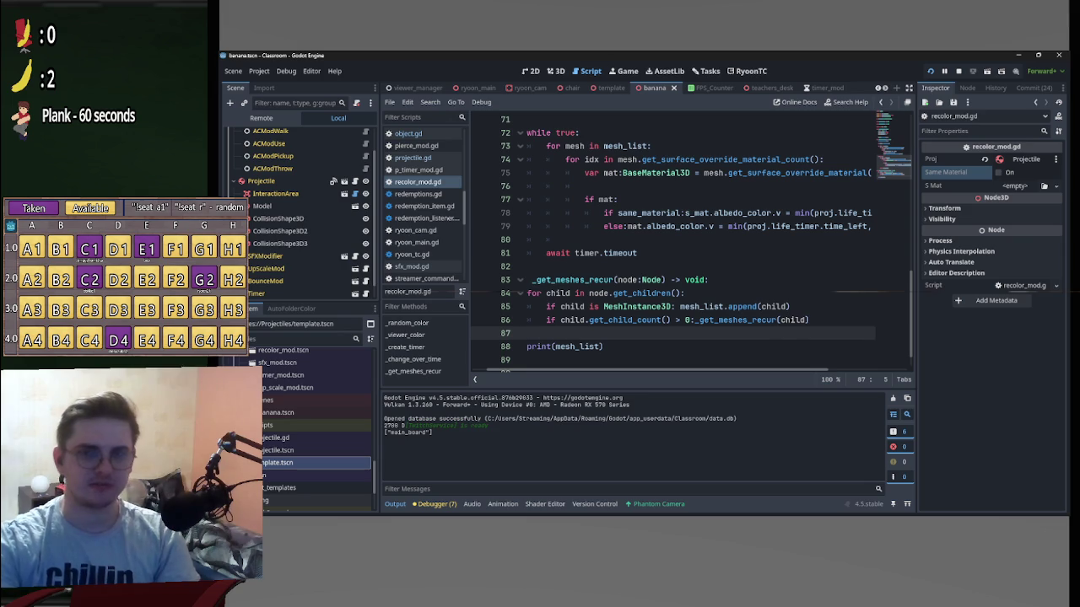
{"action": "key", "text": "alt+Tab"}
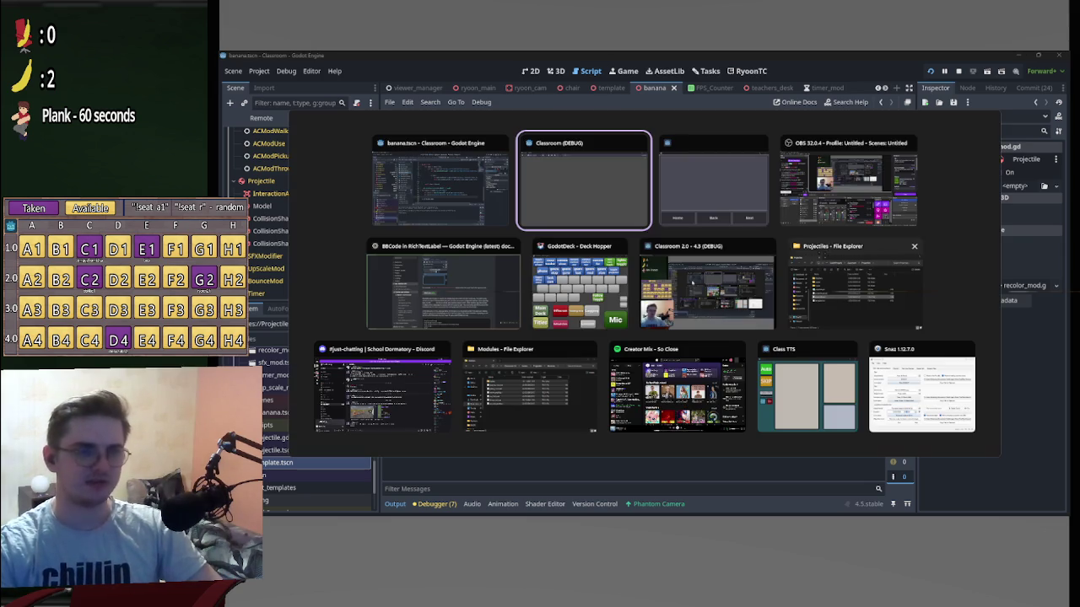
Check line 85 of recolor_mod.gd, then return to the Classroom game's main menu.
{"action": "key", "text": "alt+Tab"}
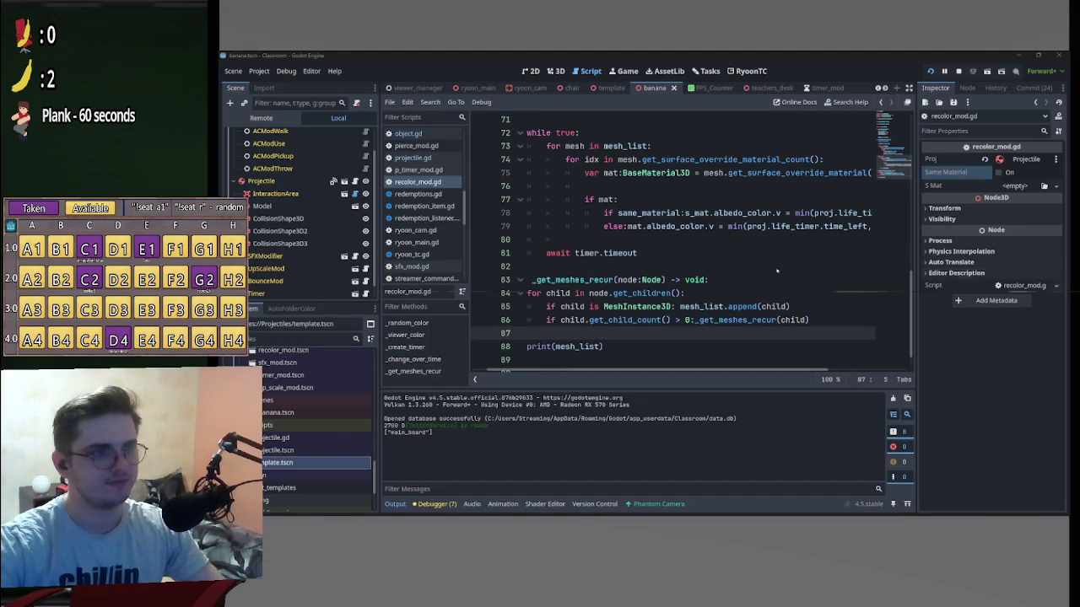
{"action": "scroll", "coordinate": [644, 279], "scroll_direction": "down", "scroll_amount": 1}
{"action": "left_click", "coordinate": [693, 281]}
{"action": "scroll", "coordinate": [685, 287], "scroll_direction": "up", "scroll_amount": 4}
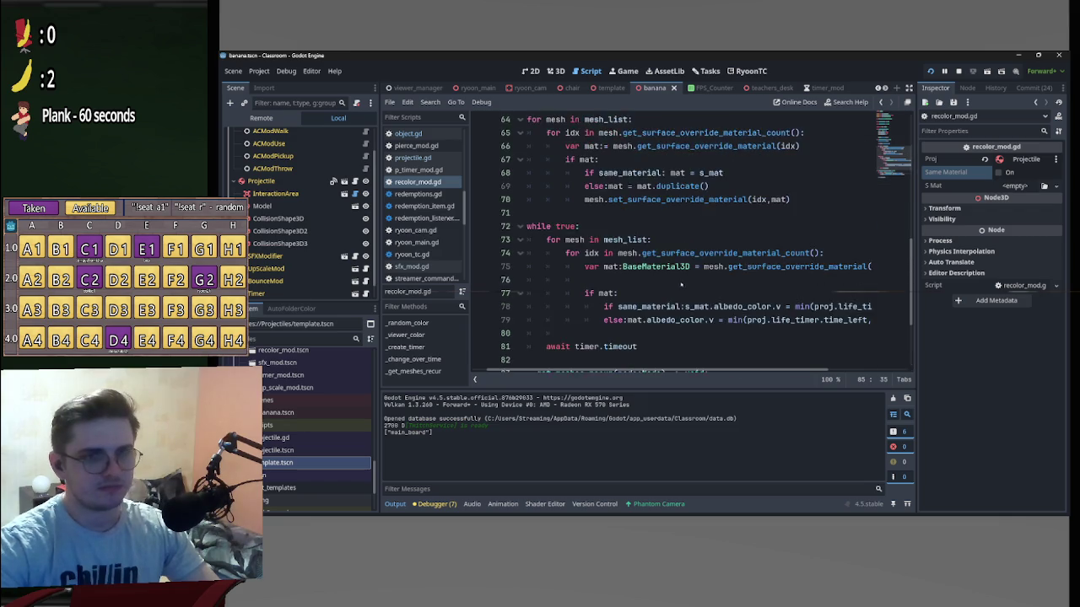
{"action": "scroll", "coordinate": [686, 286], "scroll_direction": "down", "scroll_amount": 3}
{"action": "scroll", "coordinate": [667, 287], "scroll_direction": "up", "scroll_amount": 2}
{"action": "scroll", "coordinate": [642, 290], "scroll_direction": "down", "scroll_amount": 2}
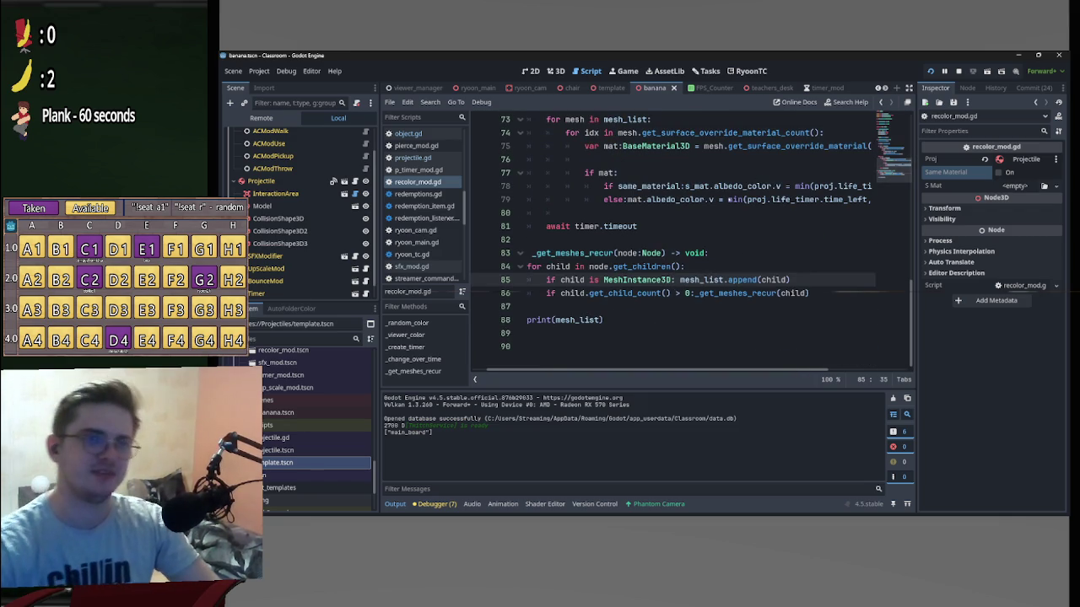
{"action": "key", "text": "alt+Tab"}
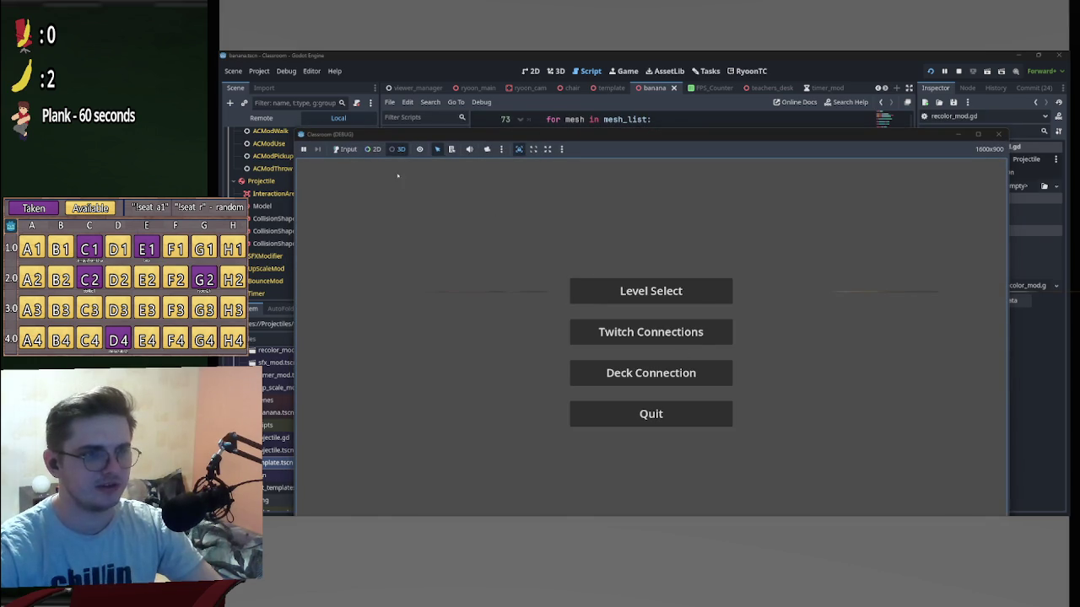
Load the classroom level via Level Select, moving the game window up and left.
{"action": "left_click", "coordinate": [650, 332]}
{"action": "left_click_drag", "start_coordinate": [852, 136], "coordinate": [806, 73]}
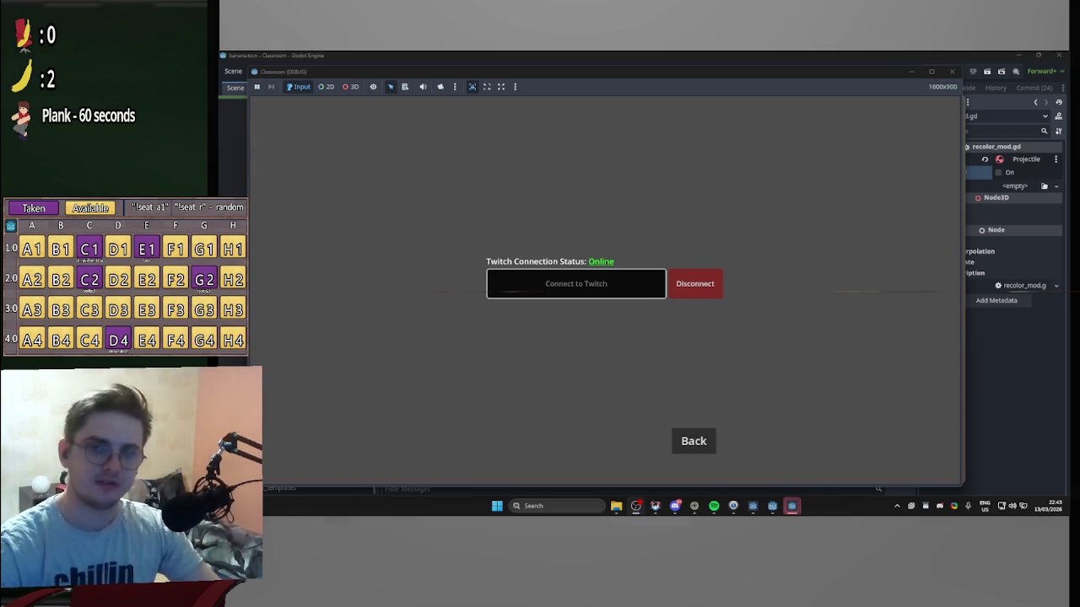
{"action": "left_click", "coordinate": [704, 438]}
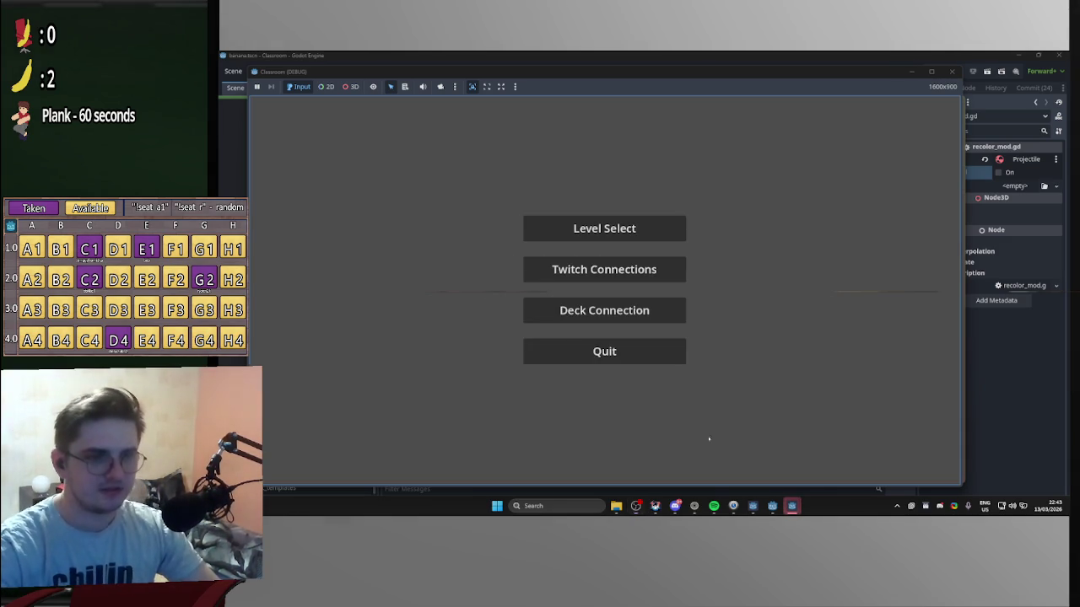
{"action": "left_click", "coordinate": [538, 236]}
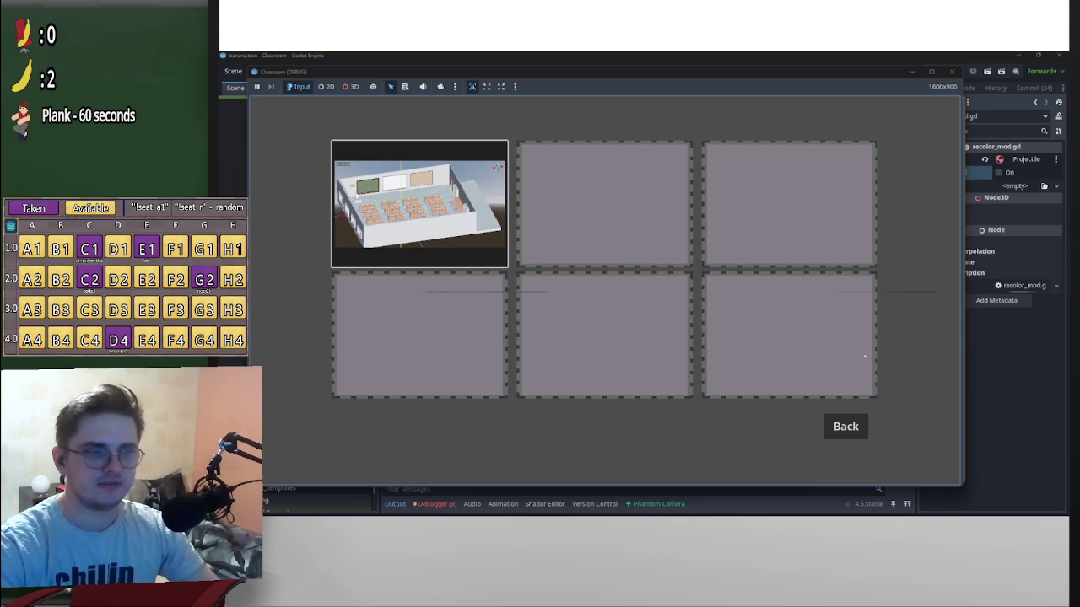
{"action": "left_click", "coordinate": [419, 203]}
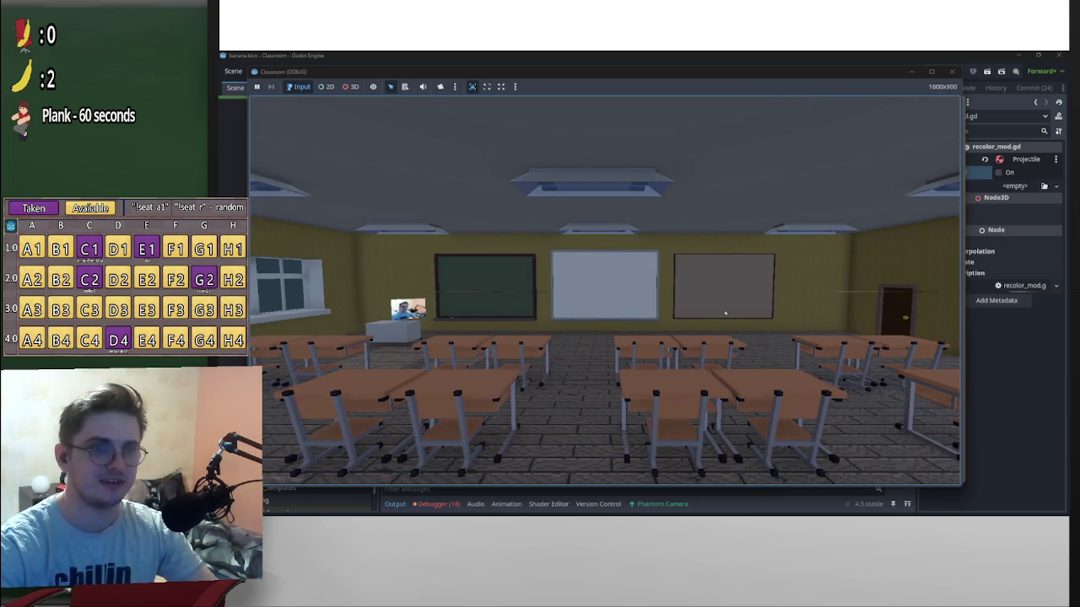
Throw a banana (counter 3), then shrink the game beside recolor_mod.gd in the editor.
{"action": "key", "text": "alt+Tab"}
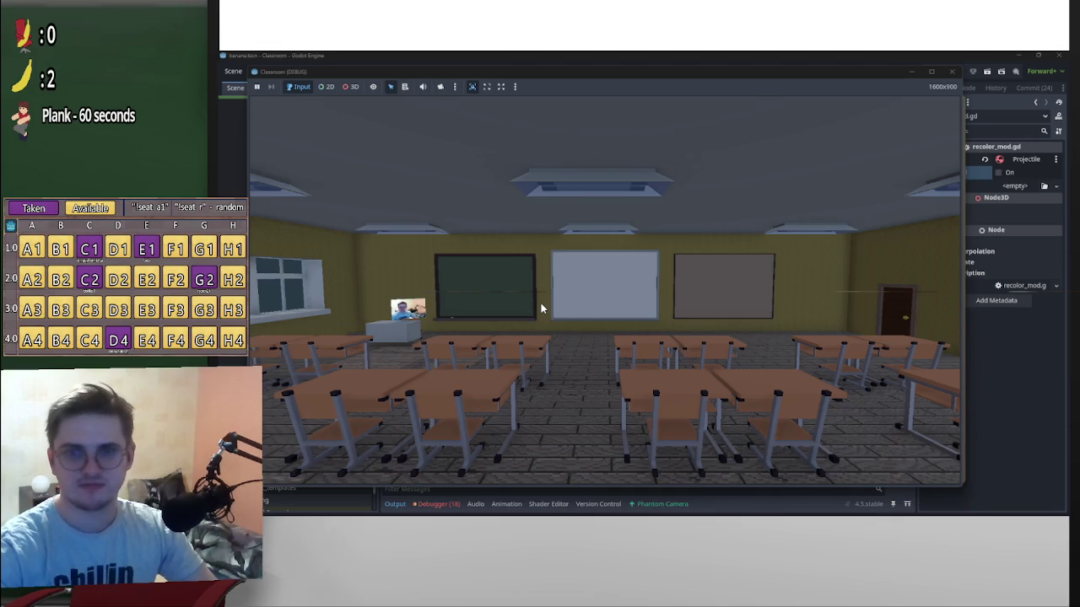
{"action": "key", "text": "alt+Tab"}
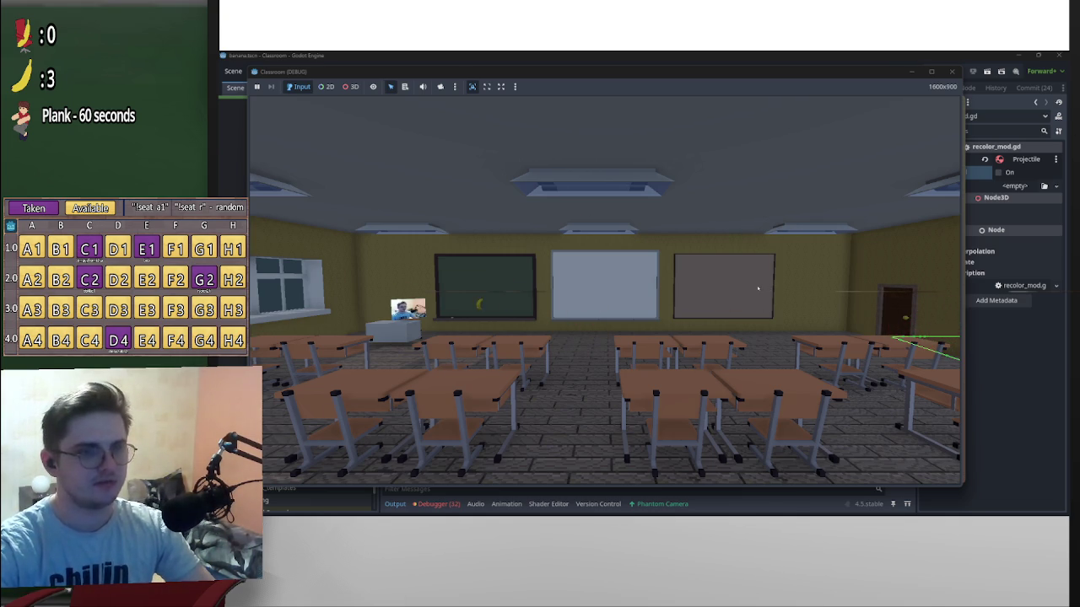
{"action": "left_click", "coordinate": [610, 278]}
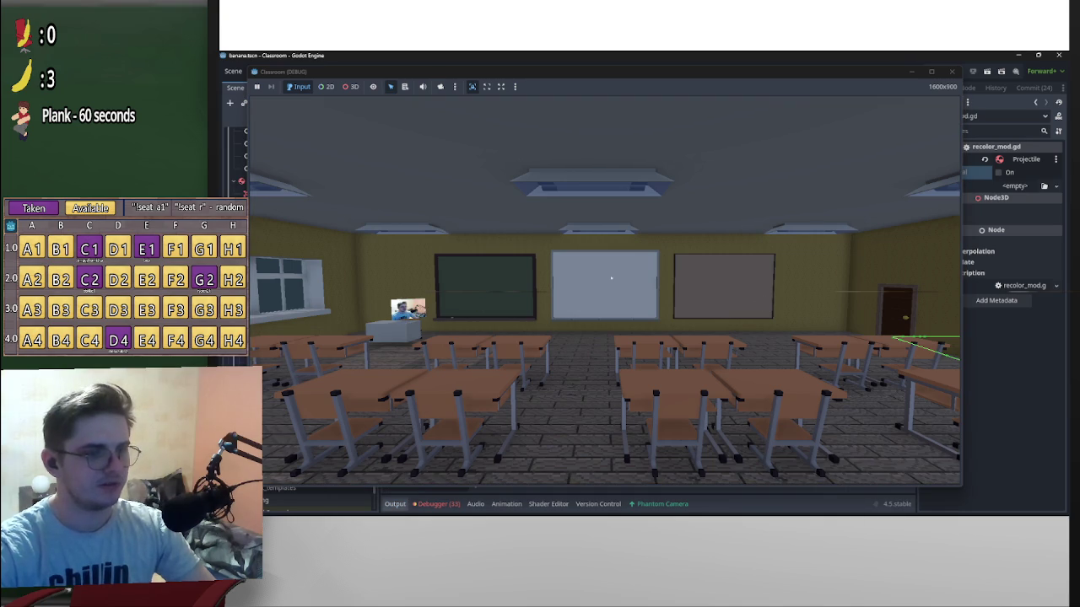
{"action": "left_click", "coordinate": [932, 71]}
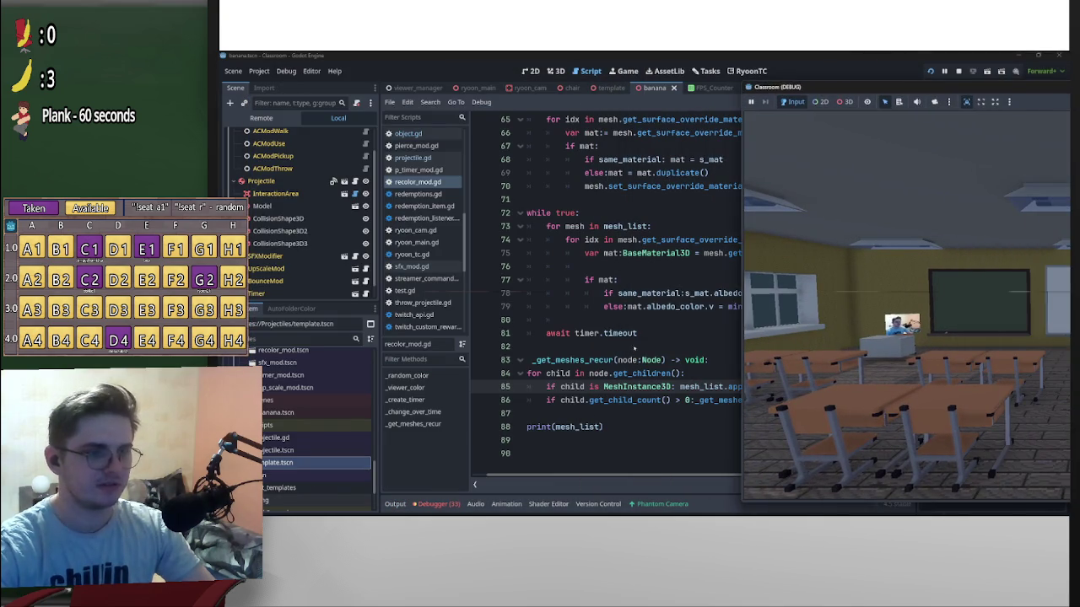
Read the printed cylinder MeshInstance3D lists in Output, then review script lines 83–88.
{"action": "left_click", "coordinate": [395, 504]}
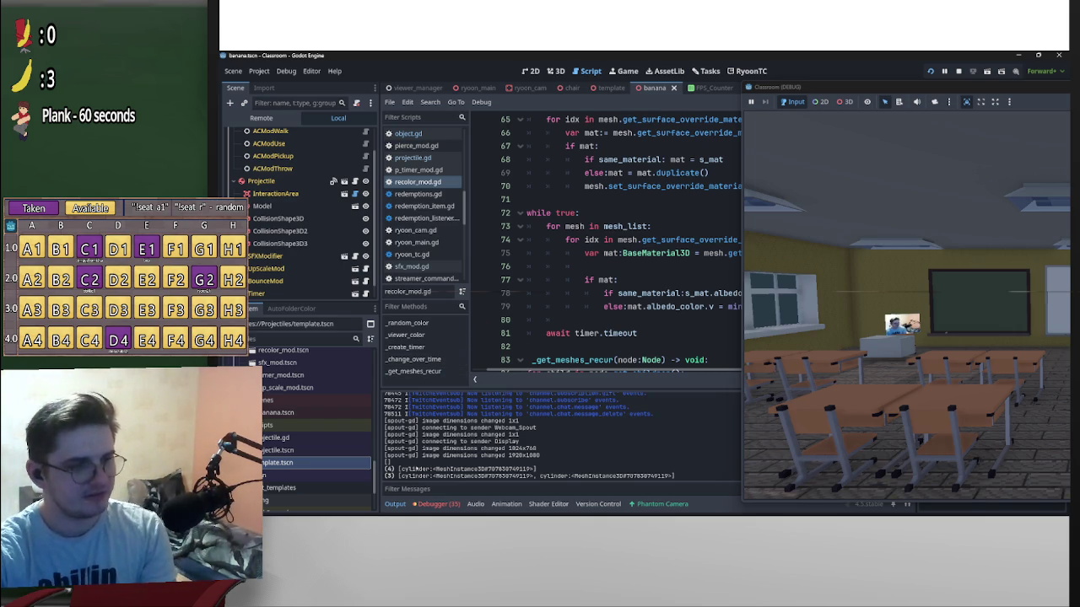
{"action": "mouse_move", "coordinate": [852, 86]}
{"action": "left_mouse_down"}
{"action": "mouse_move", "coordinate": [672, 118]}
{"action": "mouse_move", "coordinate": [738, 111]}
{"action": "mouse_move", "coordinate": [667, 71]}
{"action": "mouse_move", "coordinate": [945, 105]}
{"action": "mouse_move", "coordinate": [1075, 101]}
{"action": "left_mouse_up"}
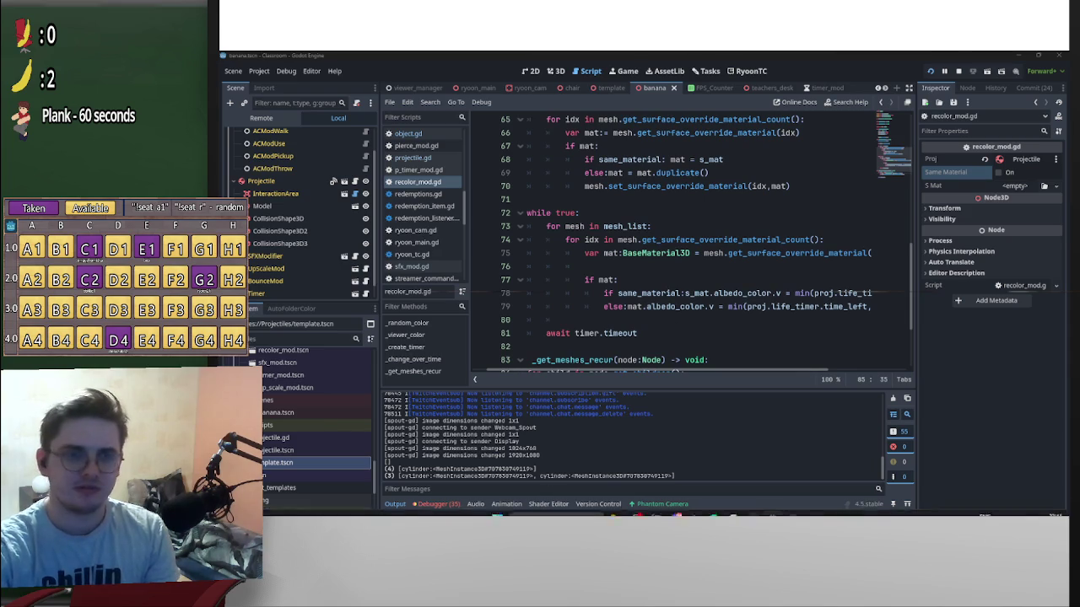
{"action": "scroll", "coordinate": [568, 325], "scroll_direction": "down", "scroll_amount": 3}
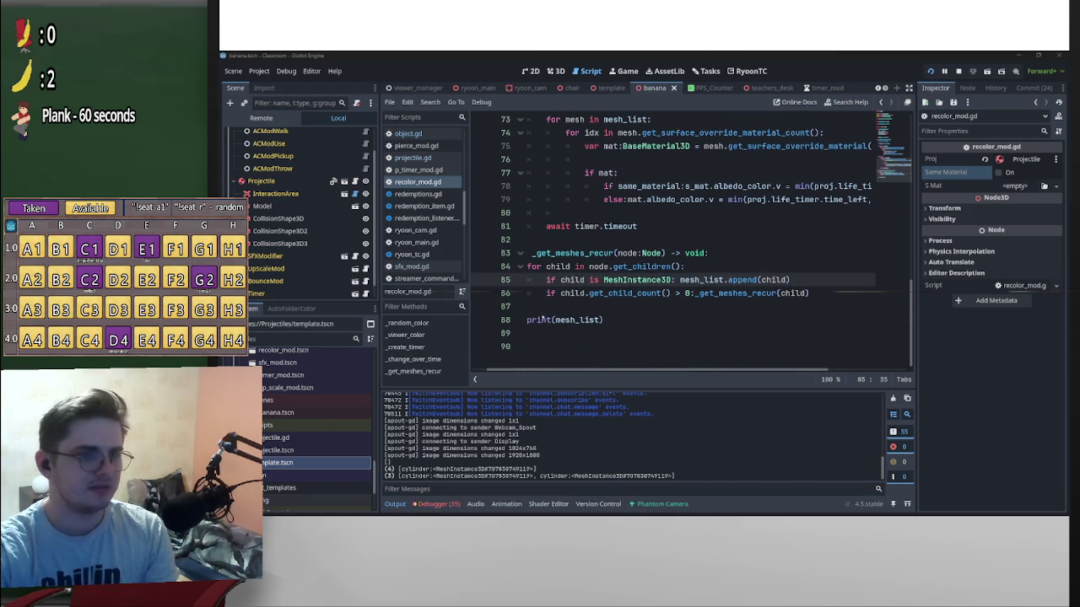
{"action": "left_click_drag", "start_coordinate": [532, 320], "coordinate": [521, 253]}
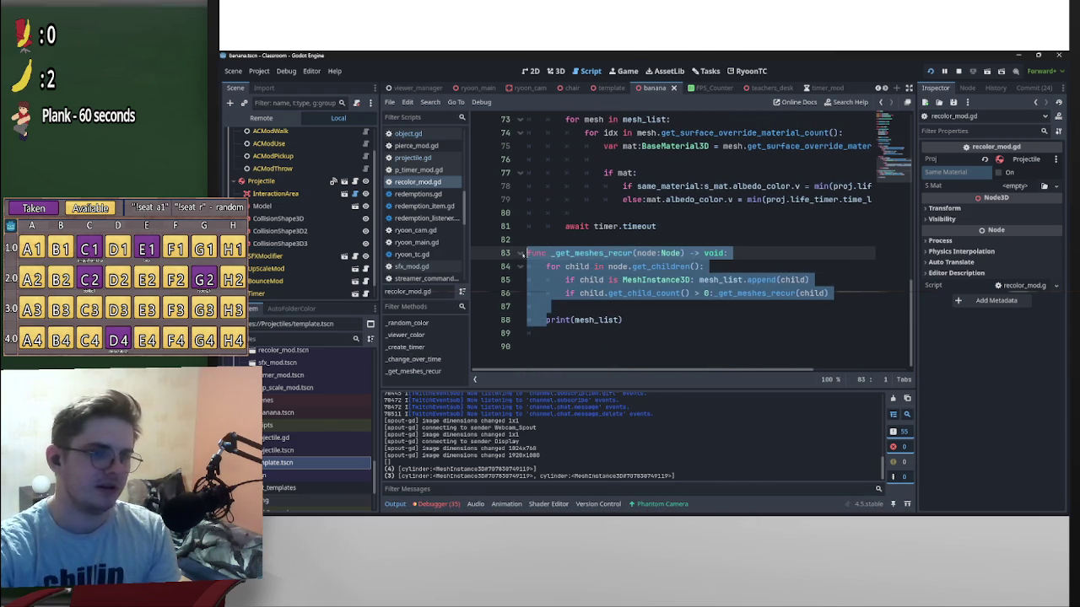
{"action": "left_click", "coordinate": [590, 293]}
{"action": "left_click", "coordinate": [547, 320]}
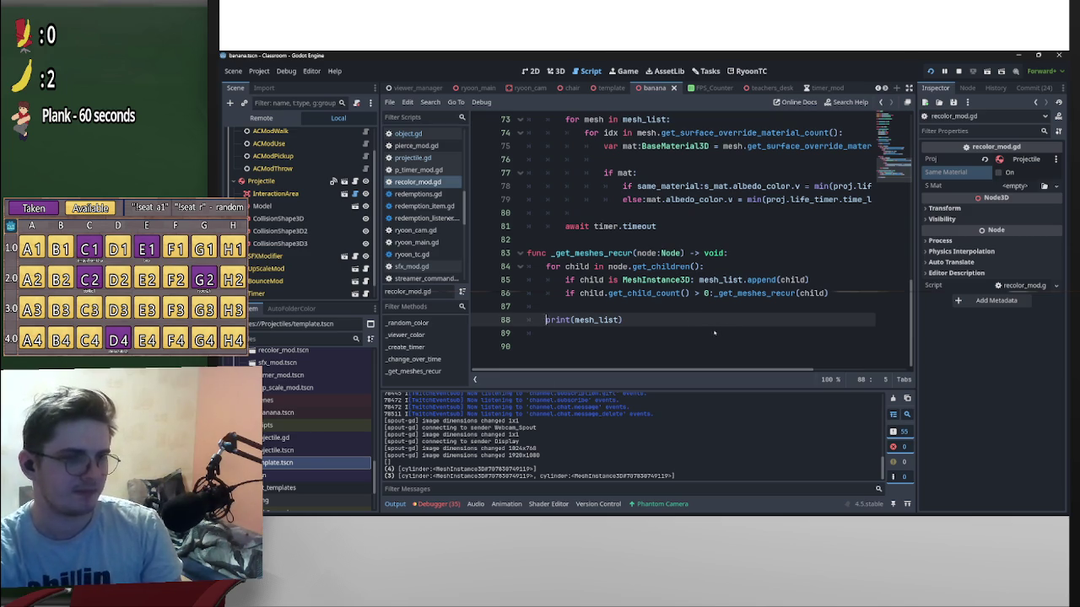
Scroll to line 83 and select the _get_meshes_recur(node:Node) signature.
{"action": "scroll", "coordinate": [724, 331], "scroll_direction": "up", "scroll_amount": 8}
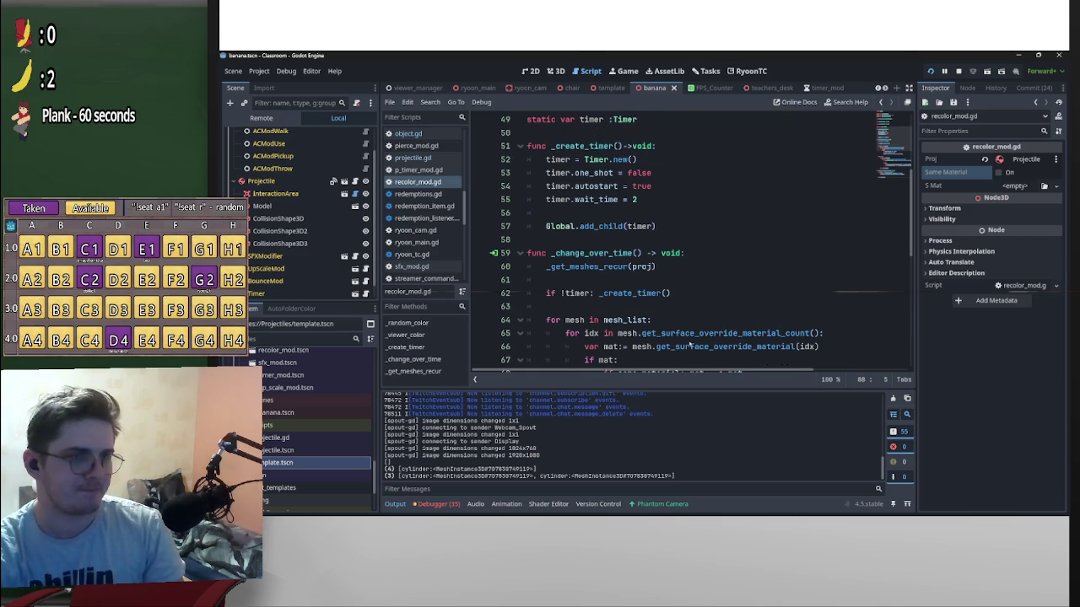
{"action": "scroll", "coordinate": [689, 336], "scroll_direction": "down", "scroll_amount": 2}
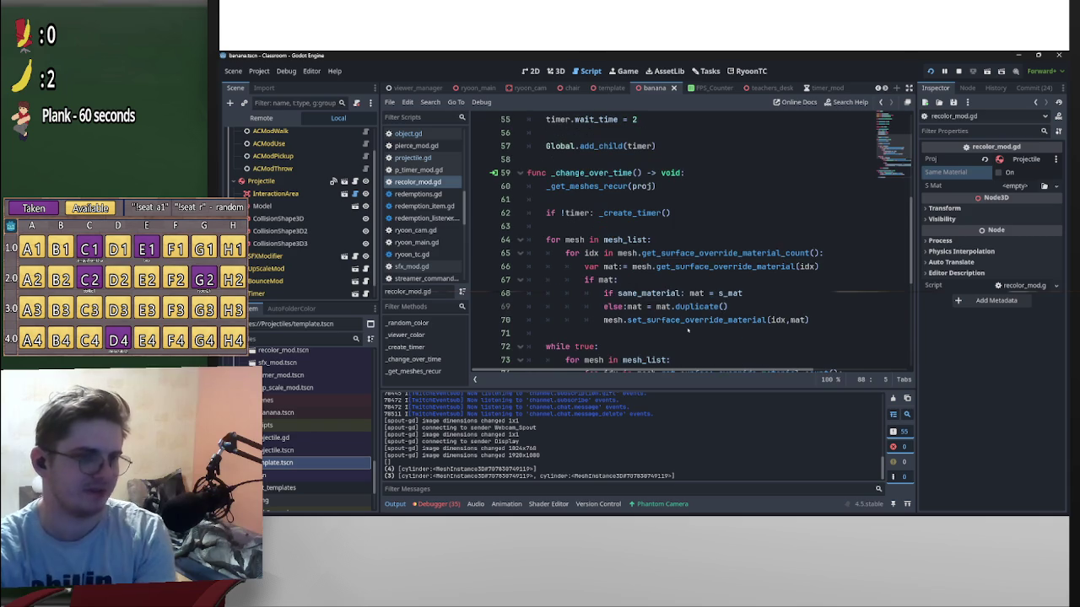
{"action": "scroll", "coordinate": [695, 270], "scroll_direction": "down", "scroll_amount": 6}
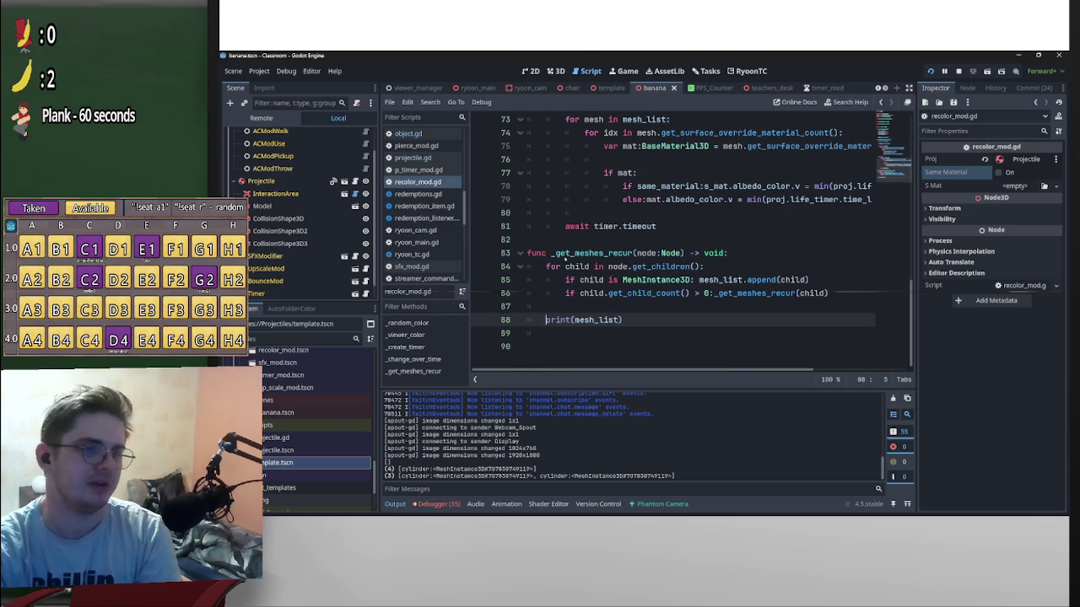
{"action": "left_click_drag", "start_coordinate": [552, 253], "coordinate": [686, 254]}
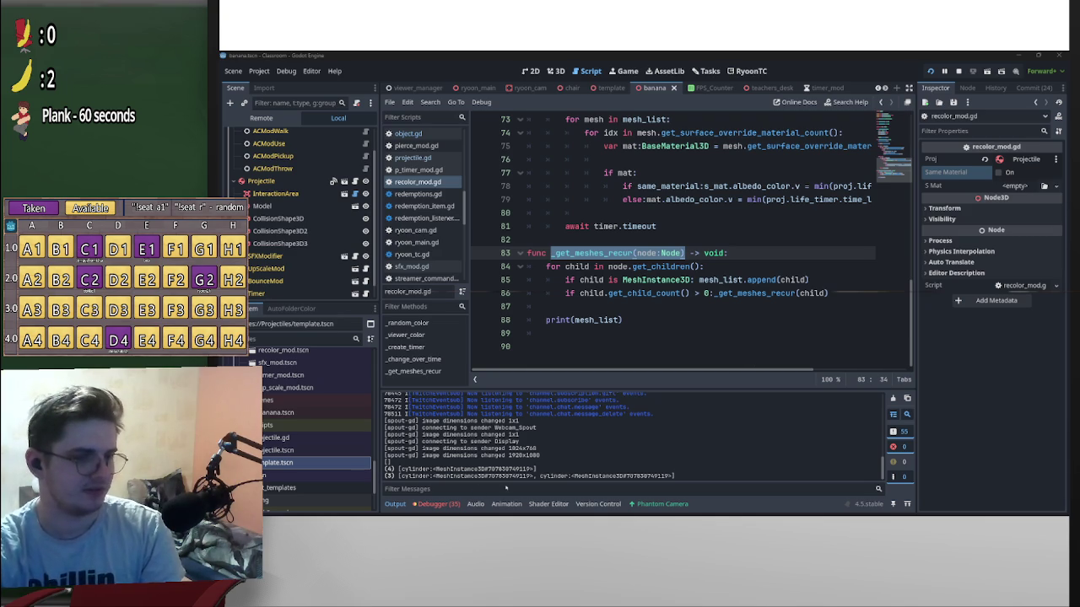
{"action": "left_click_drag", "start_coordinate": [400, 476], "coordinate": [535, 478]}
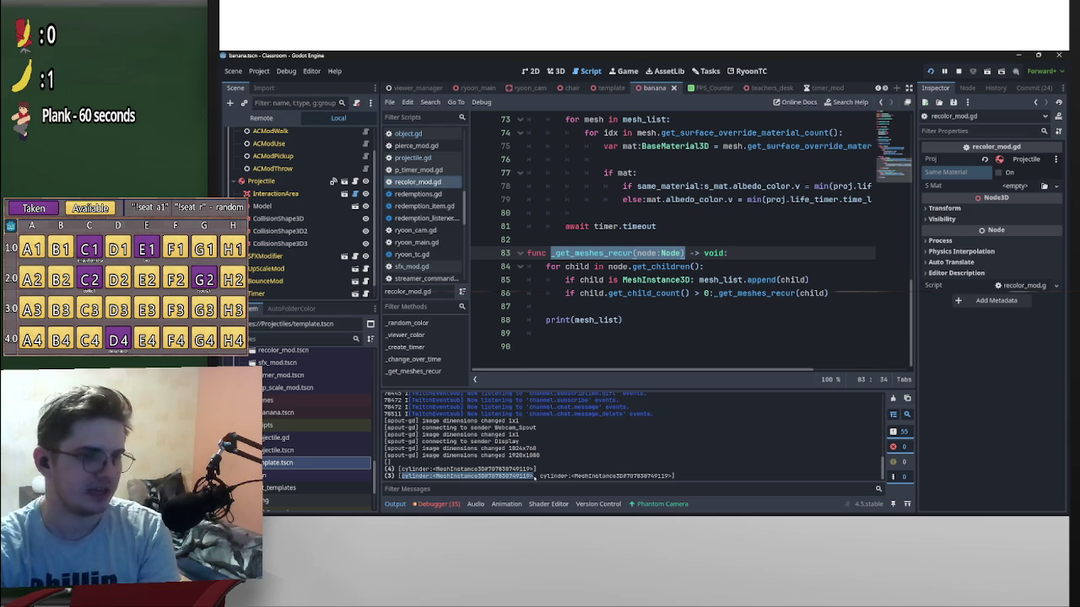
{"action": "left_click_drag", "start_coordinate": [400, 477], "coordinate": [533, 478]}
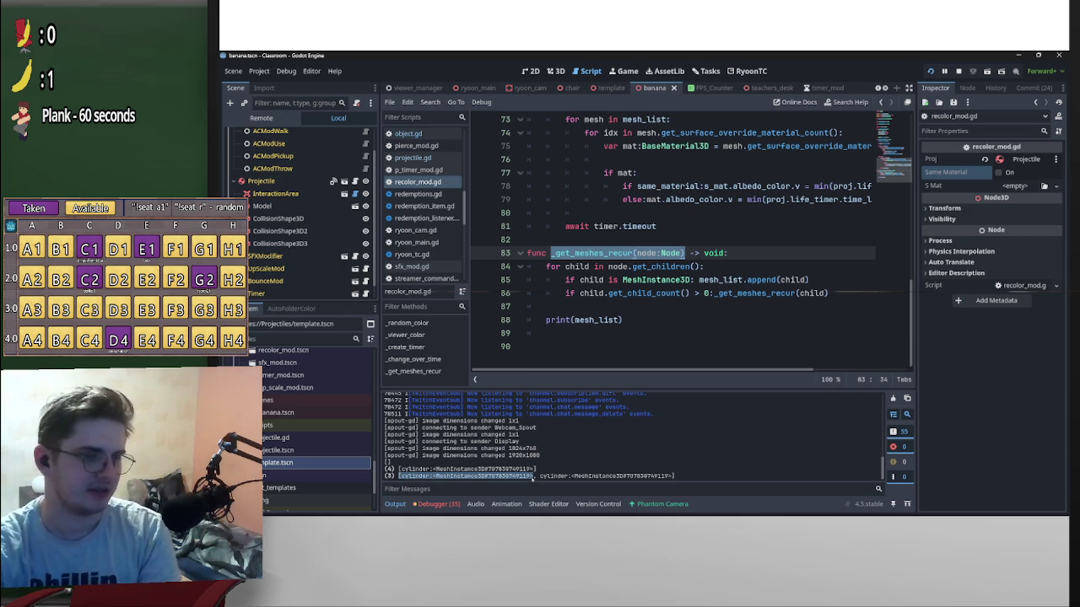
{"action": "left_click", "coordinate": [535, 477]}
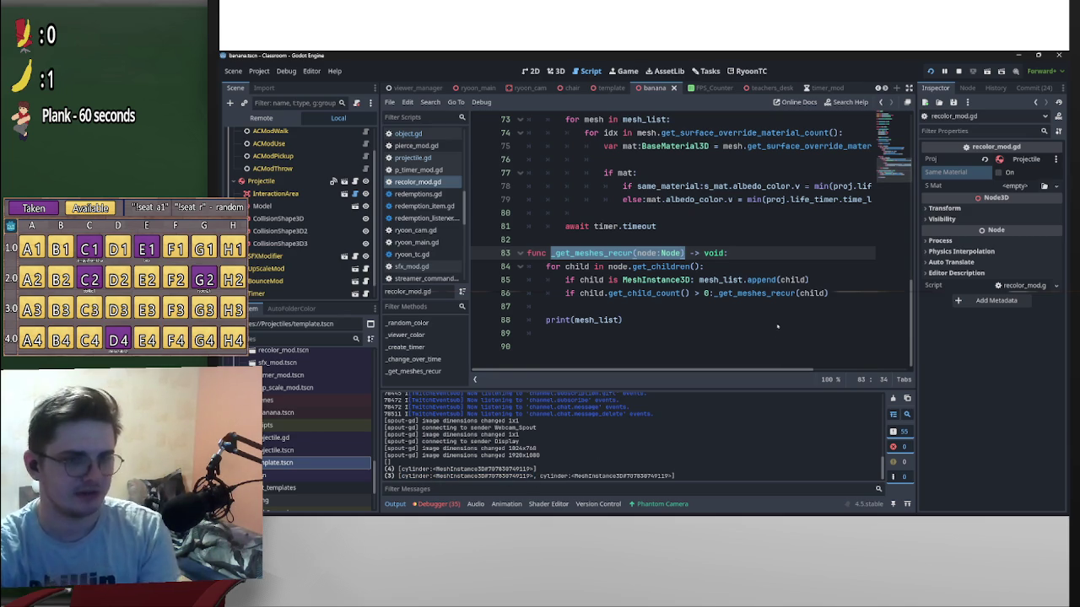
{"action": "left_click", "coordinate": [765, 267]}
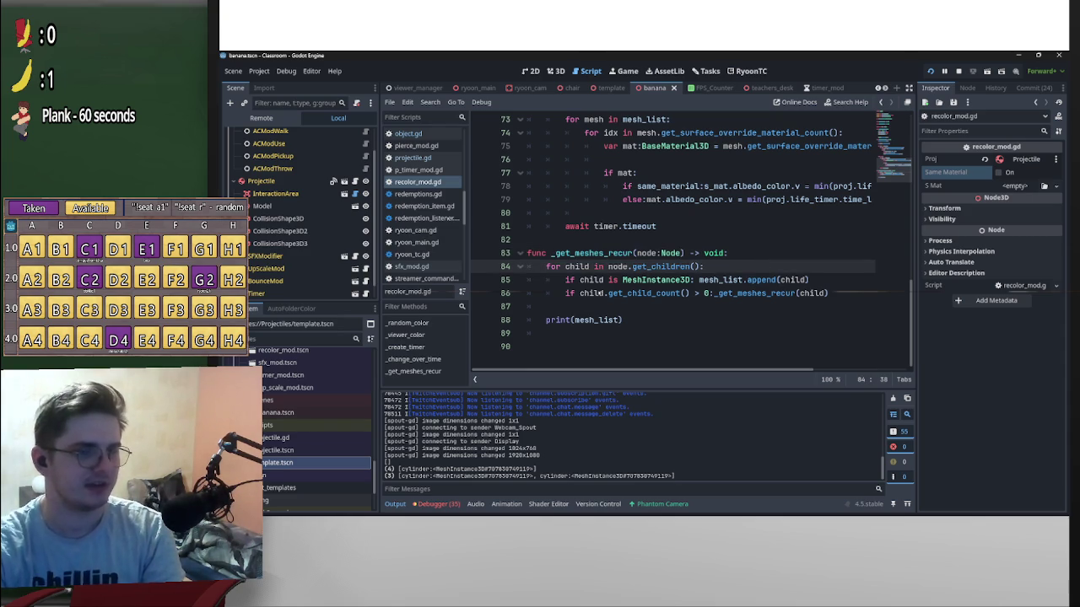
{"action": "left_click_drag", "start_coordinate": [566, 267], "coordinate": [702, 267]}
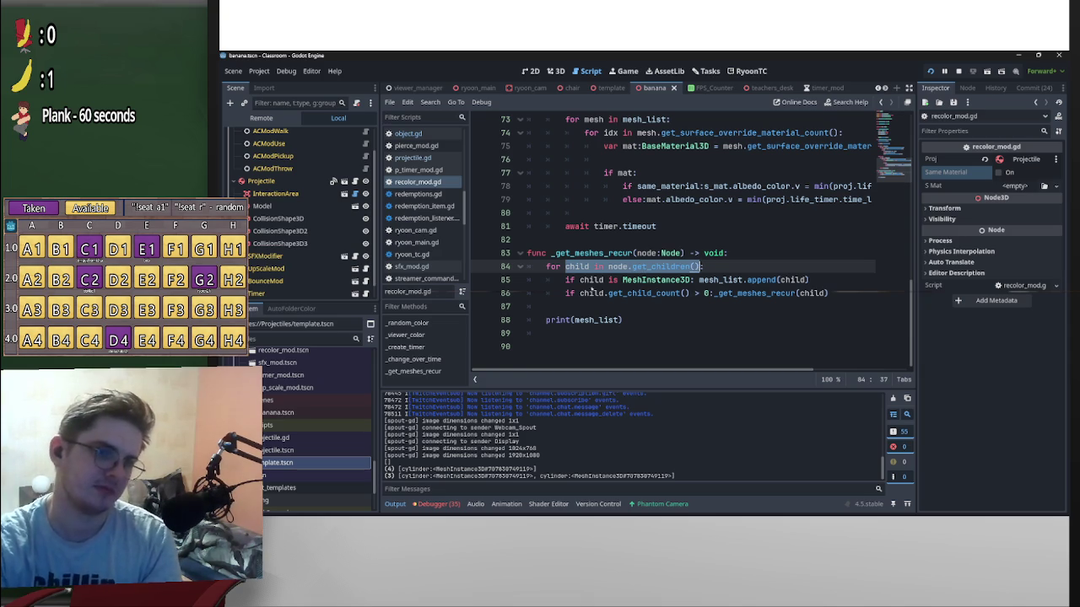
{"action": "mouse_move", "coordinate": [580, 280]}
{"action": "left_mouse_down"}
{"action": "mouse_move", "coordinate": [691, 294]}
{"action": "mouse_move", "coordinate": [837, 280]}
{"action": "left_mouse_up"}
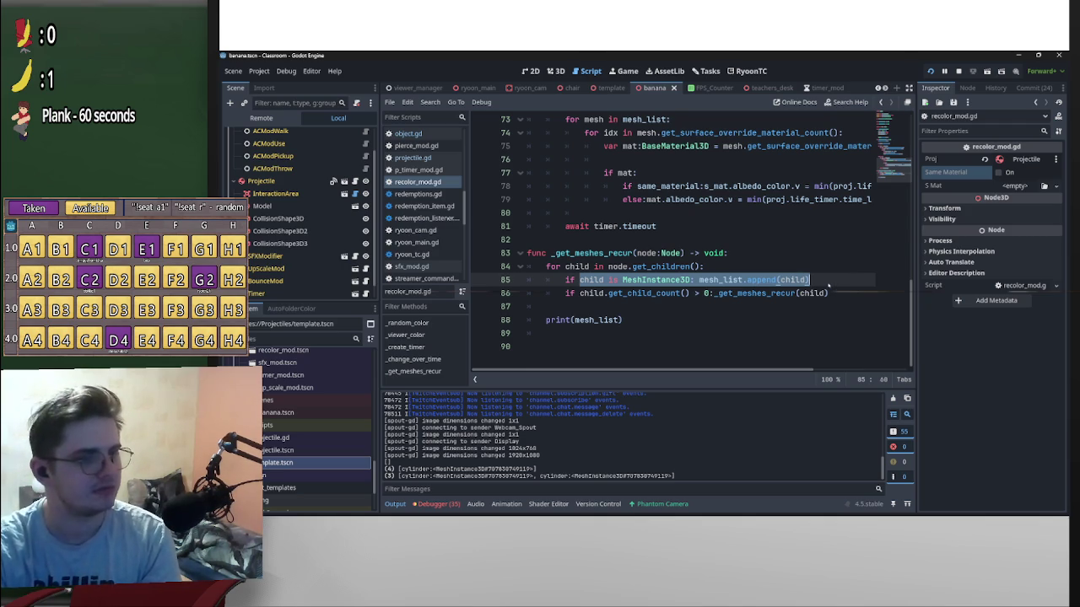
{"action": "key", "text": "Down"}
{"action": "key", "text": "Down"}
{"action": "key", "text": "Down"}
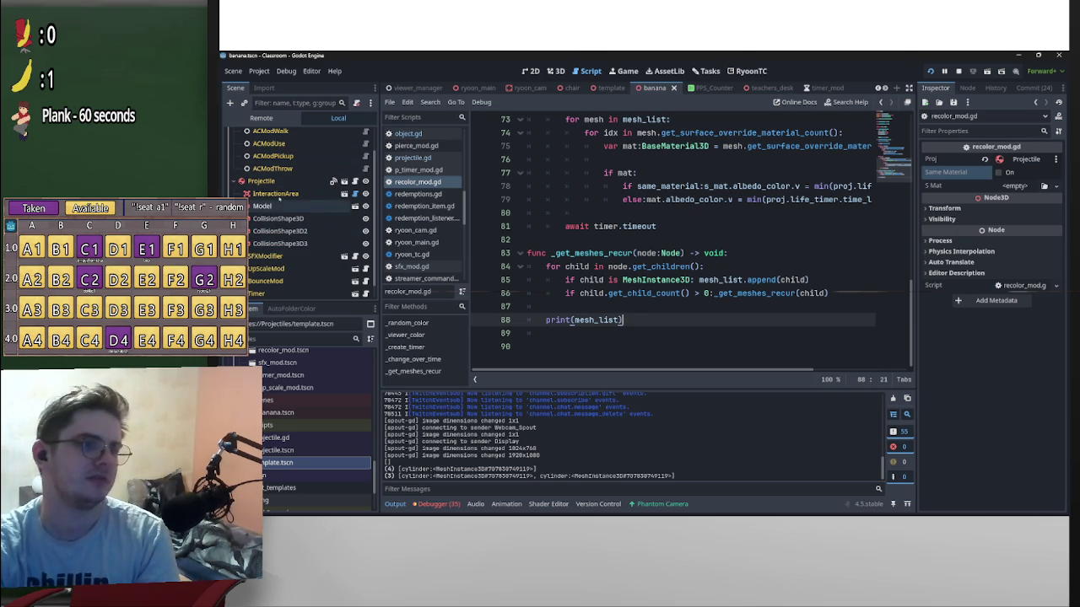
{"action": "left_click_drag", "start_coordinate": [547, 267], "coordinate": [707, 266]}
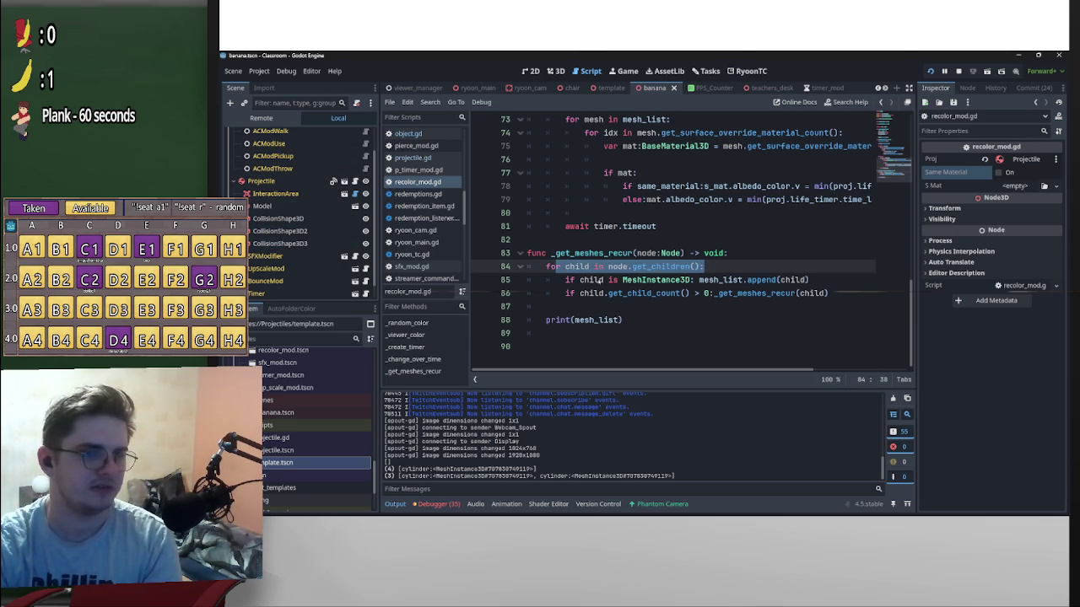
{"action": "left_click_drag", "start_coordinate": [602, 279], "coordinate": [810, 279]}
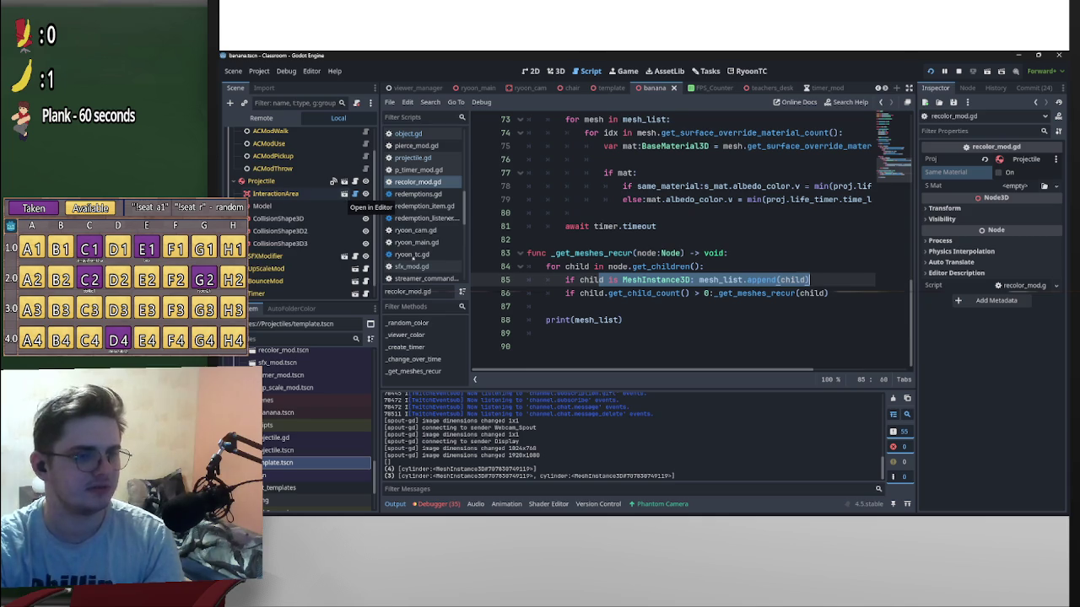
{"action": "left_click_drag", "start_coordinate": [662, 477], "coordinate": [457, 477]}
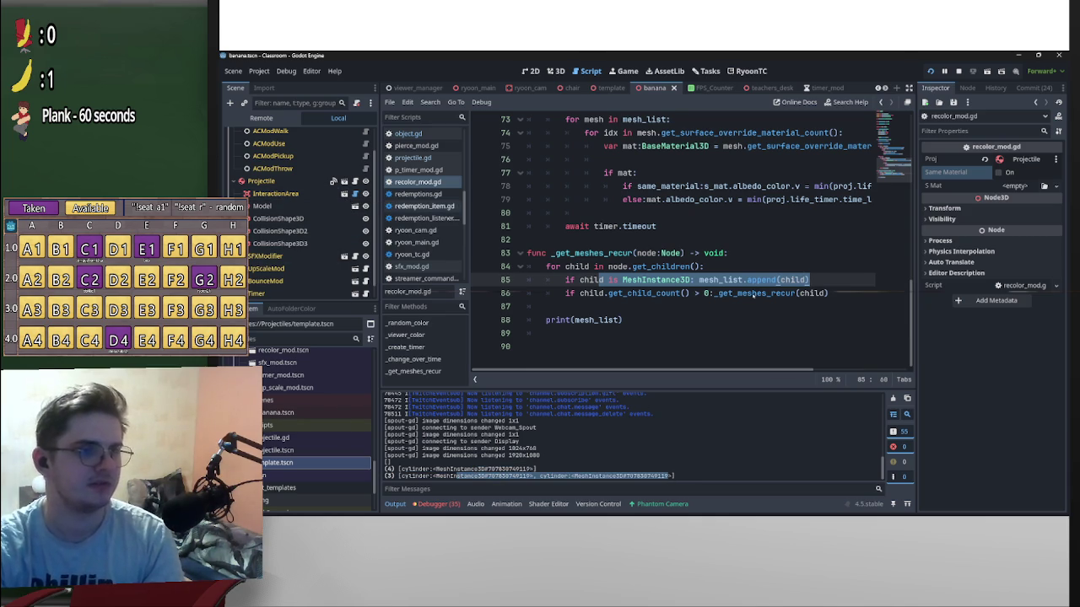
{"action": "left_click", "coordinate": [749, 293]}
{"action": "left_click", "coordinate": [736, 283]}
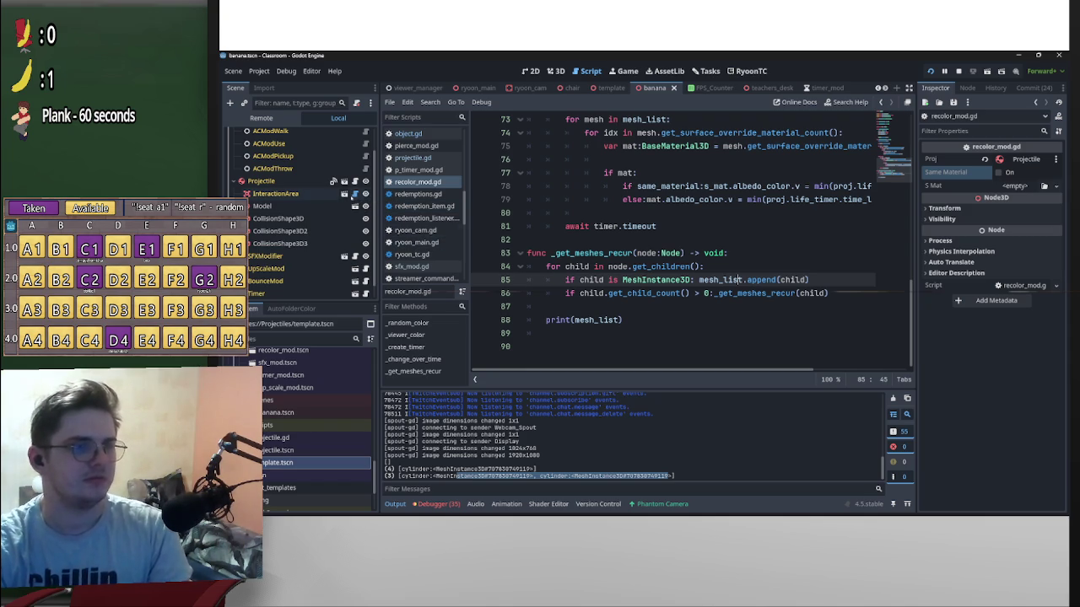
{"action": "left_click", "coordinate": [344, 194]}
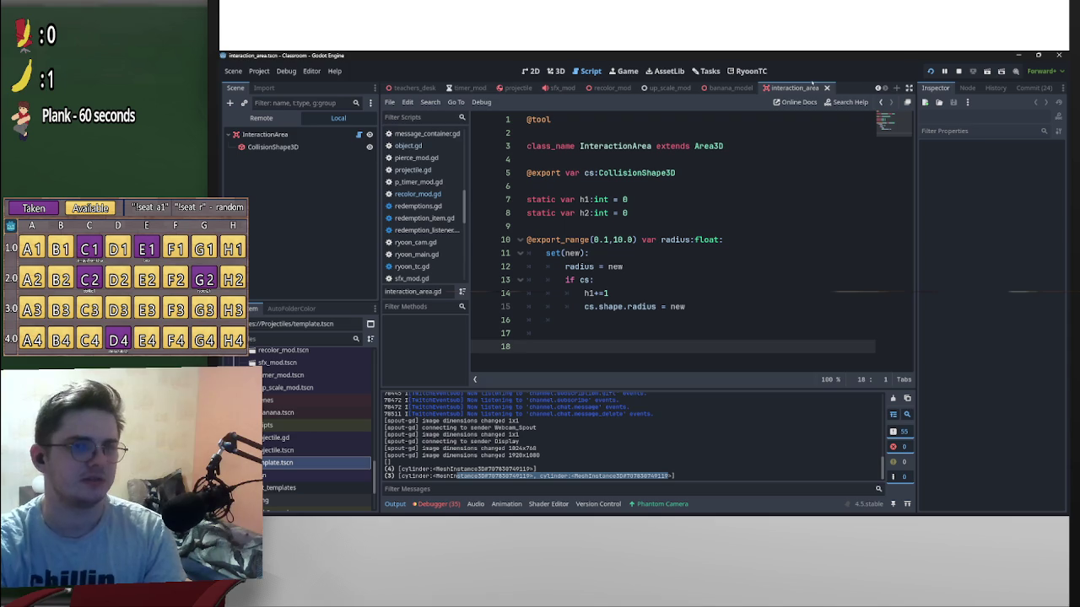
{"action": "left_click", "coordinate": [827, 87]}
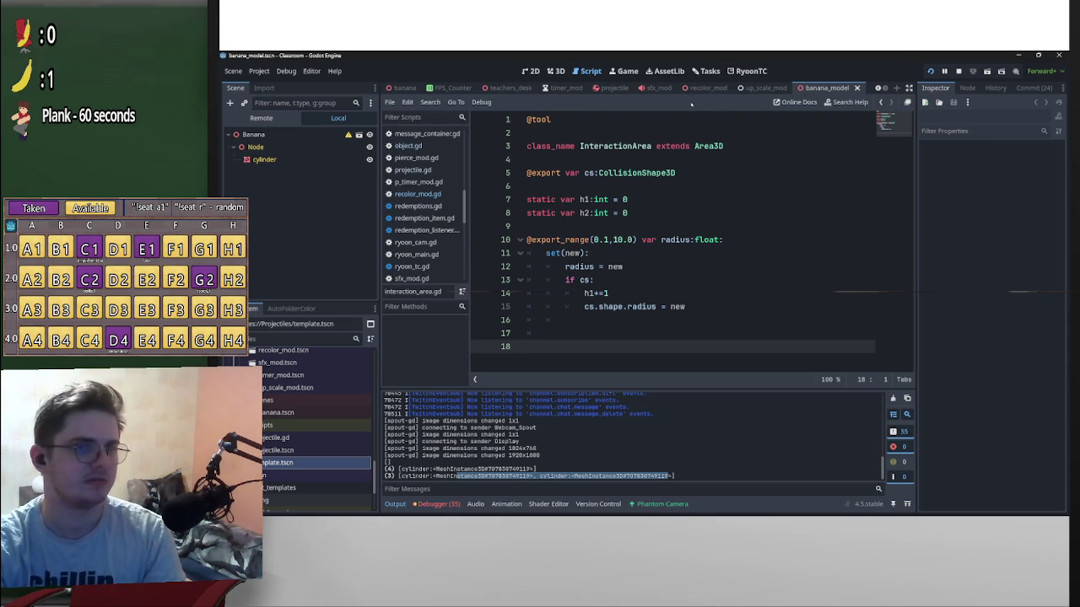
{"action": "scroll", "coordinate": [482, 88], "scroll_direction": "up", "scroll_amount": 2}
{"action": "scroll", "coordinate": [483, 88], "scroll_direction": "up", "scroll_amount": 1}
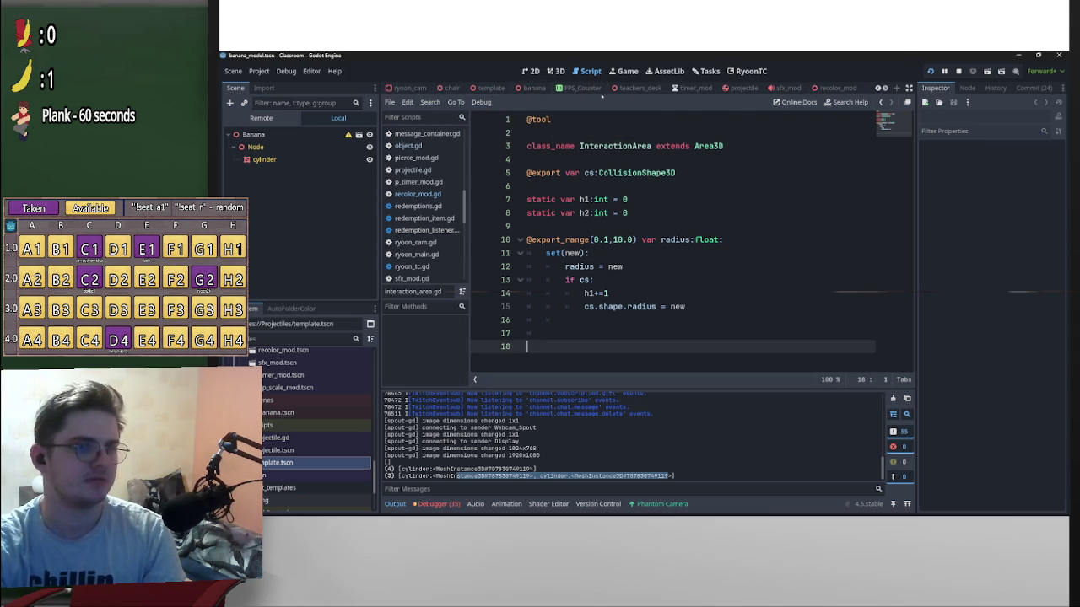
{"action": "left_click", "coordinate": [528, 89]}
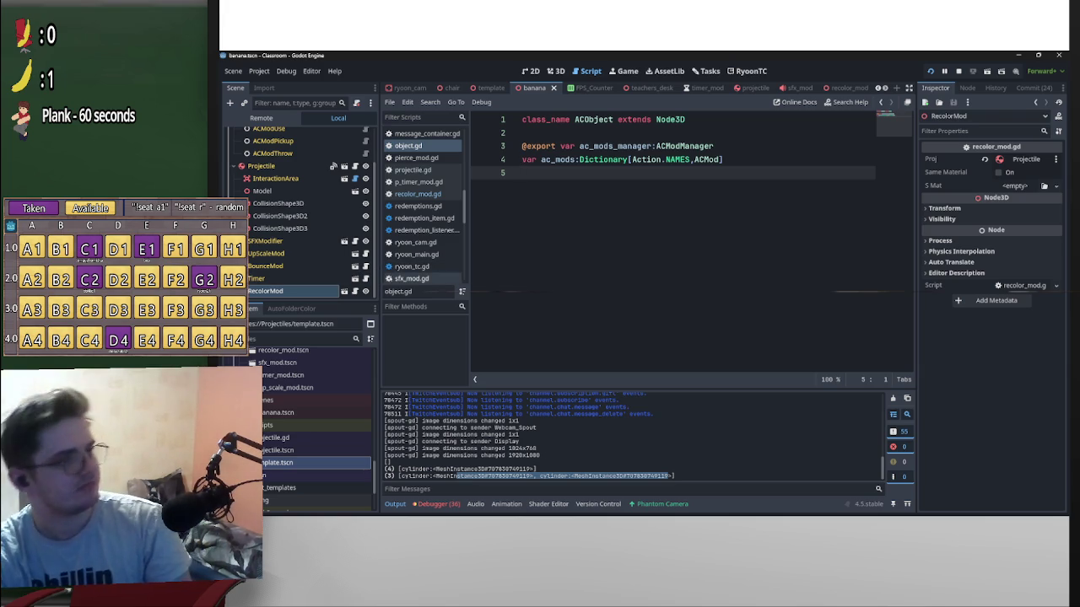
{"action": "left_click", "coordinate": [354, 291]}
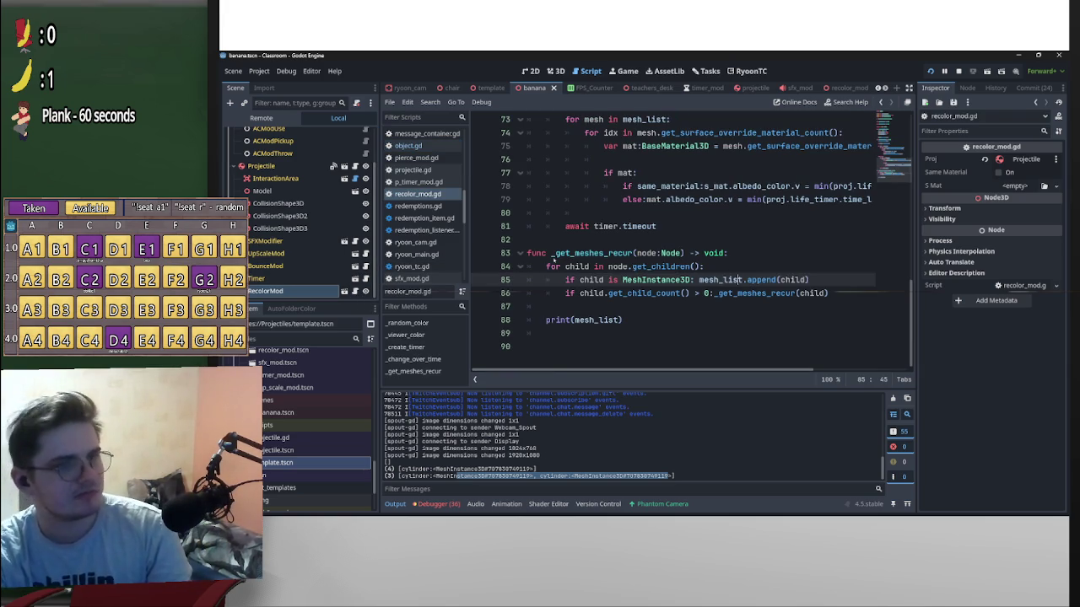
{"action": "scroll", "coordinate": [286, 215], "scroll_direction": "up", "scroll_amount": 1}
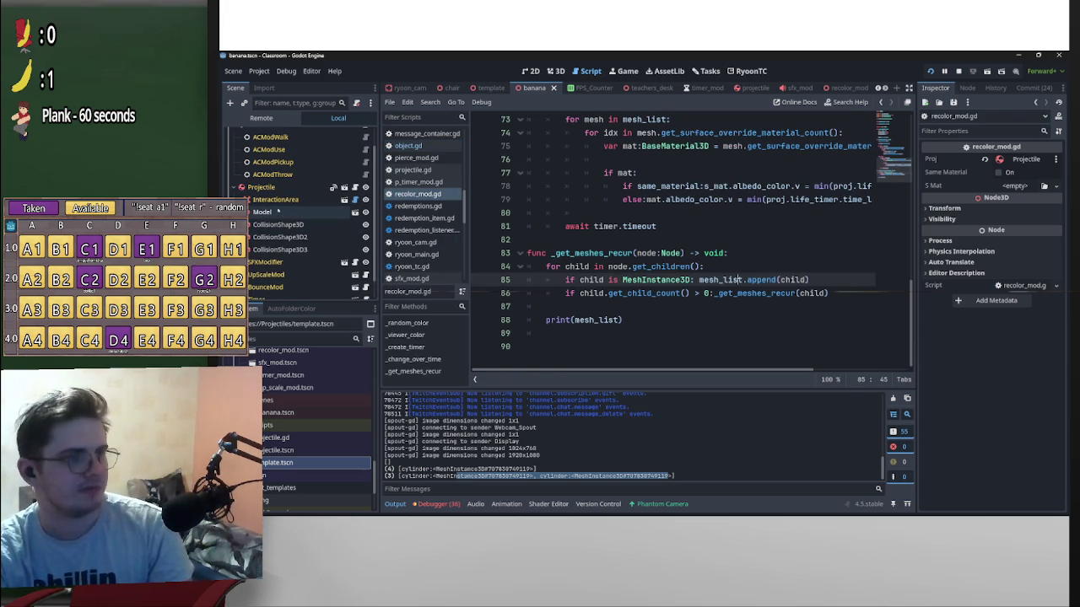
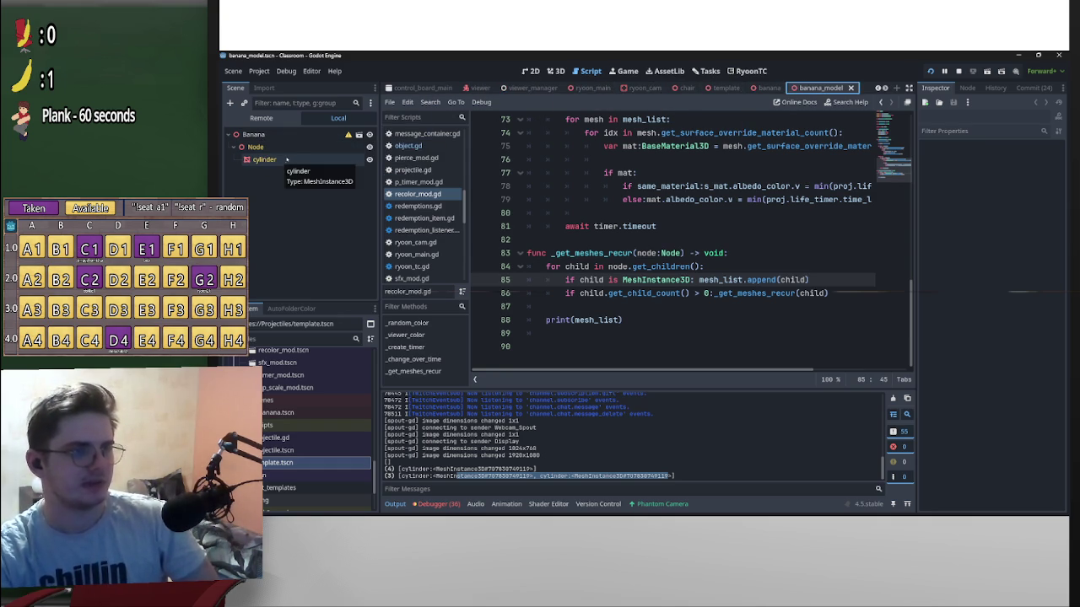
Browse the viewer, banana and banana_model scenes, ending on banana_model with object.gd shown.
{"action": "left_click", "coordinate": [478, 88]}
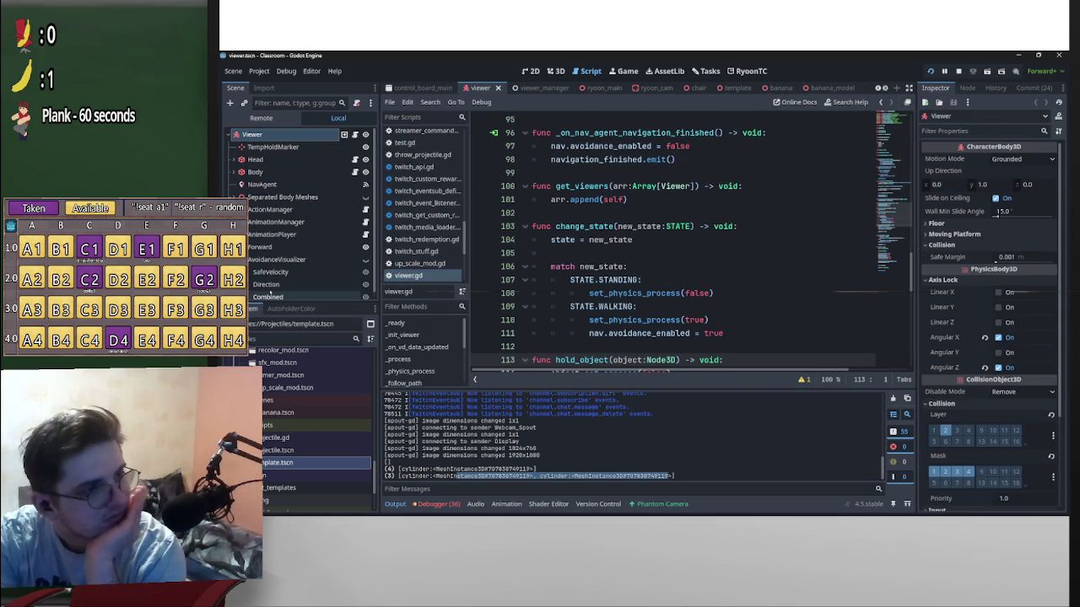
{"action": "scroll", "coordinate": [314, 243], "scroll_direction": "down", "scroll_amount": 1}
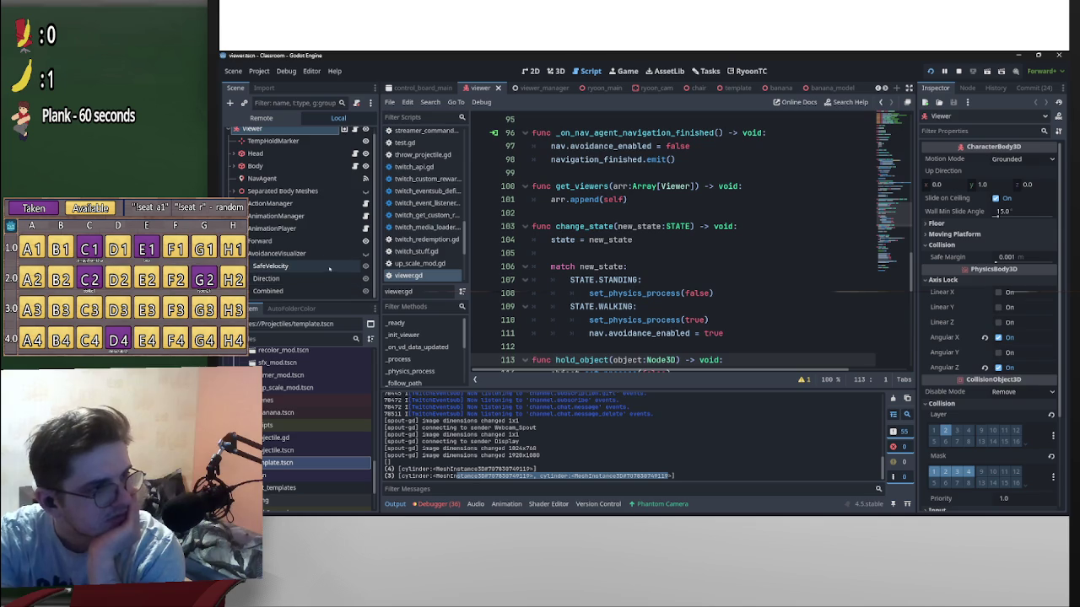
{"action": "scroll", "coordinate": [314, 268], "scroll_direction": "up", "scroll_amount": 1}
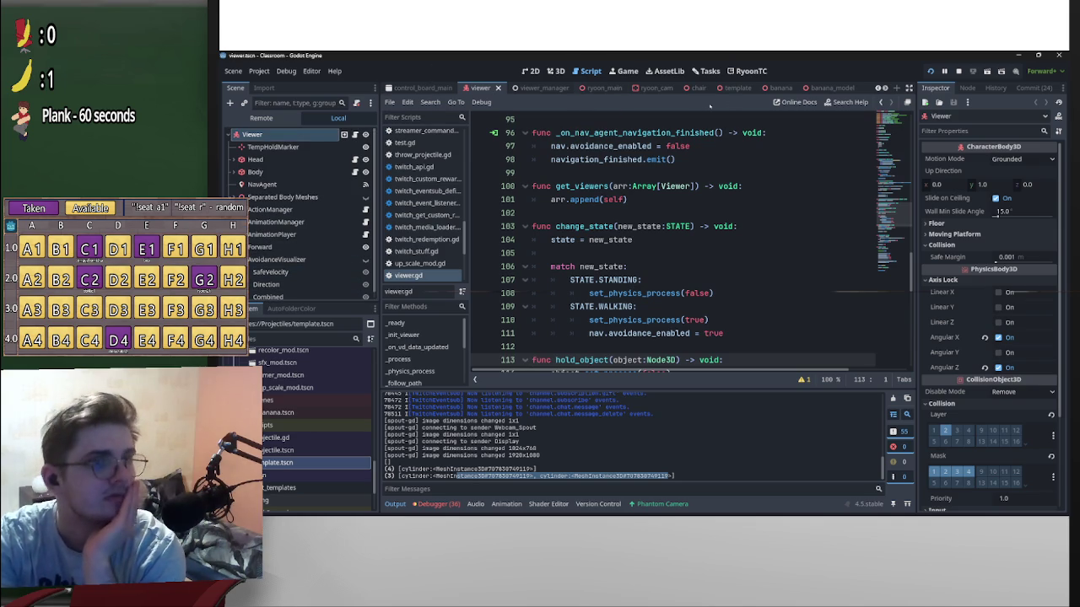
{"action": "left_click", "coordinate": [768, 87]}
{"action": "scroll", "coordinate": [692, 87], "scroll_direction": "down", "scroll_amount": 2}
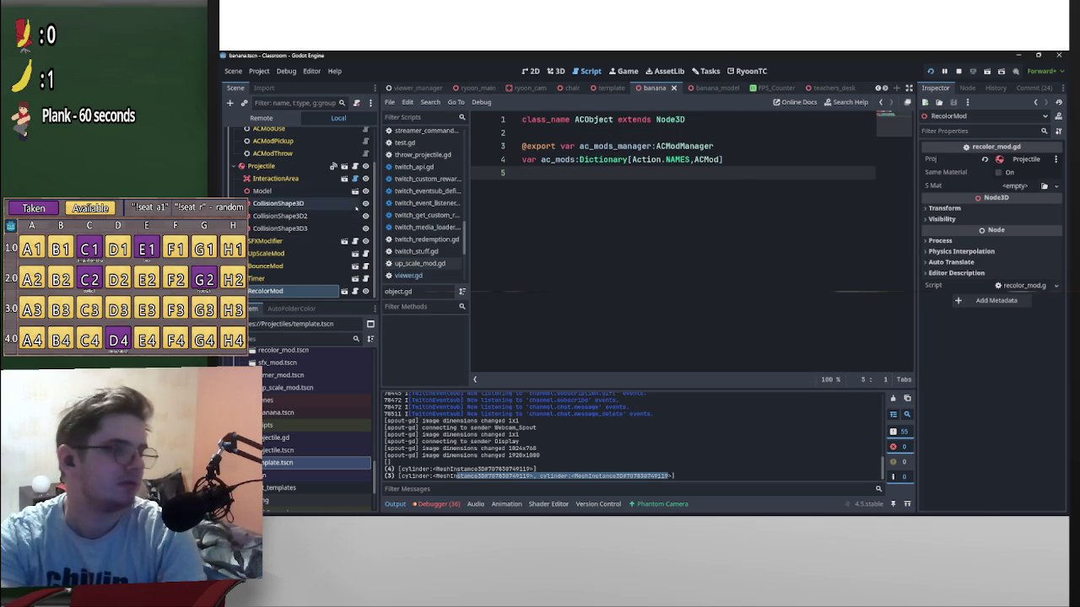
{"action": "key", "text": "ctrl+Tab"}
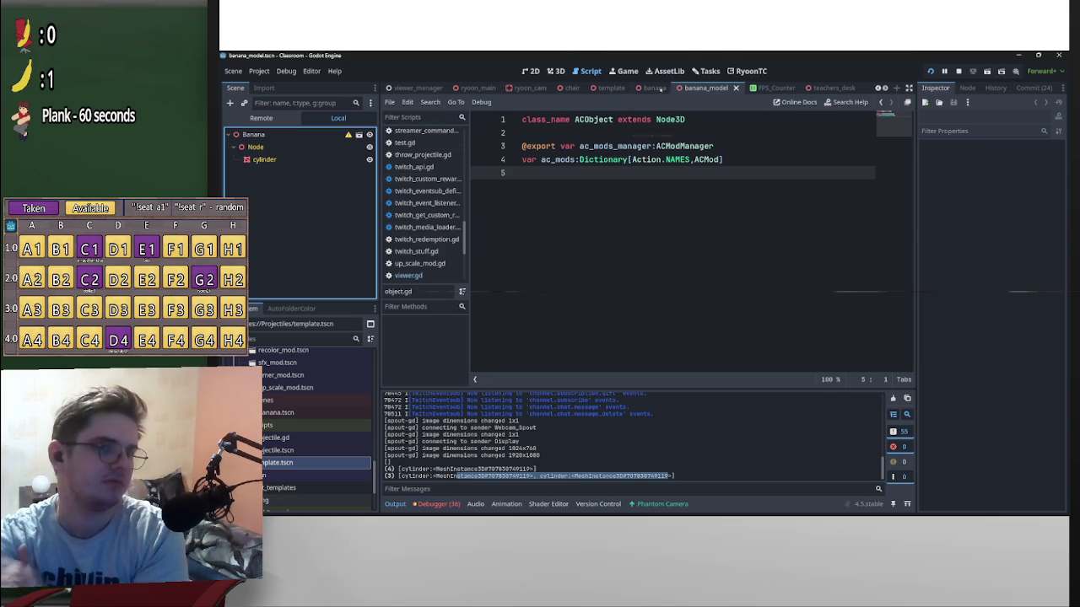
{"action": "left_click", "coordinate": [650, 88]}
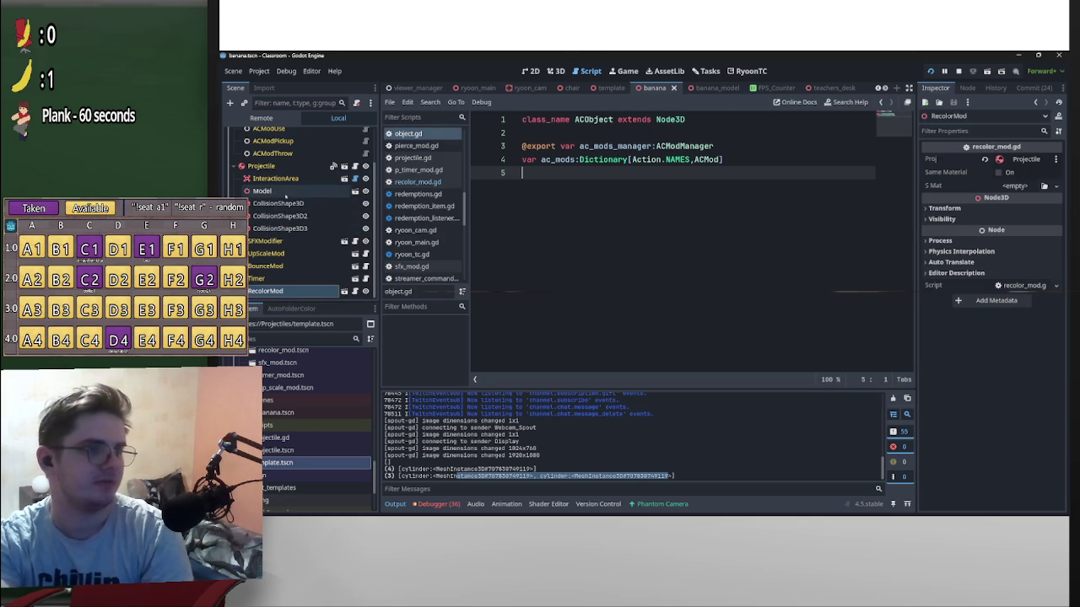
{"action": "left_click", "coordinate": [704, 87]}
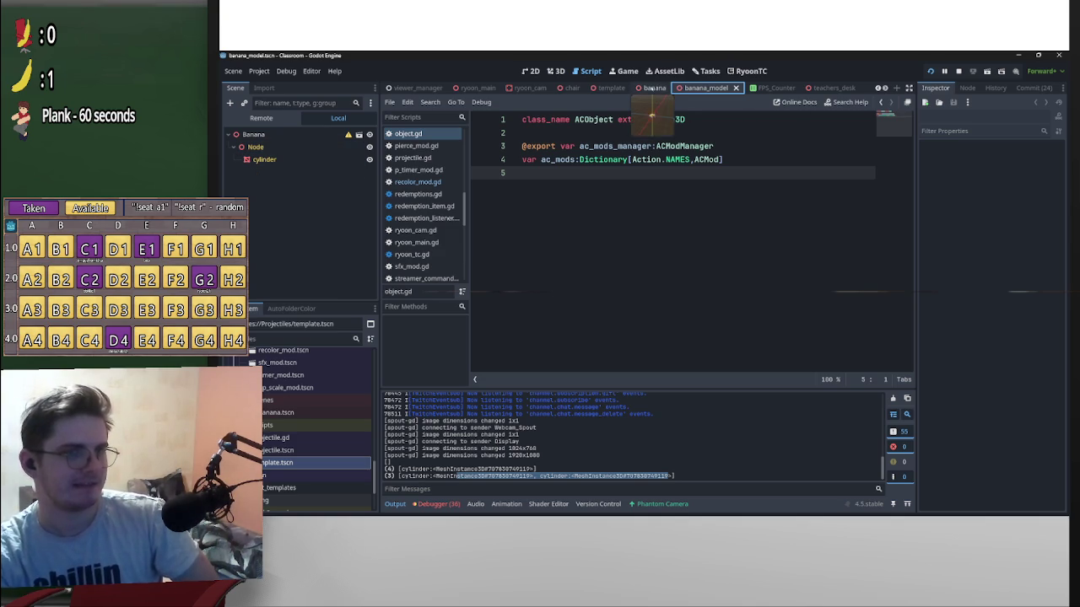
Open recolor_mod.gd from the banana scene, select a cylinder output entry, and go to line 85.
{"action": "left_click", "coordinate": [654, 88]}
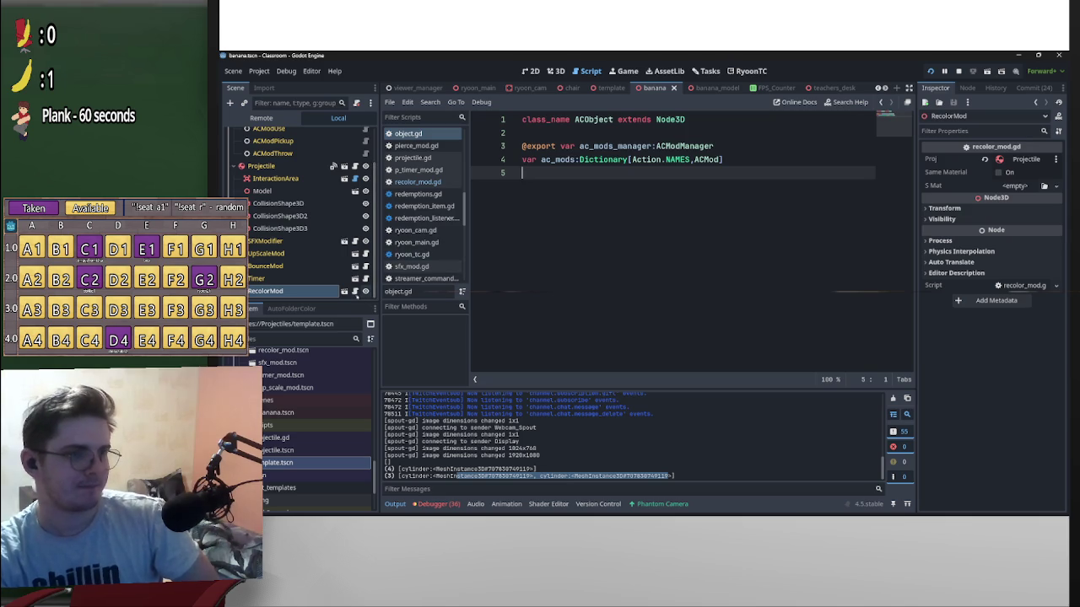
{"action": "left_click", "coordinate": [354, 291]}
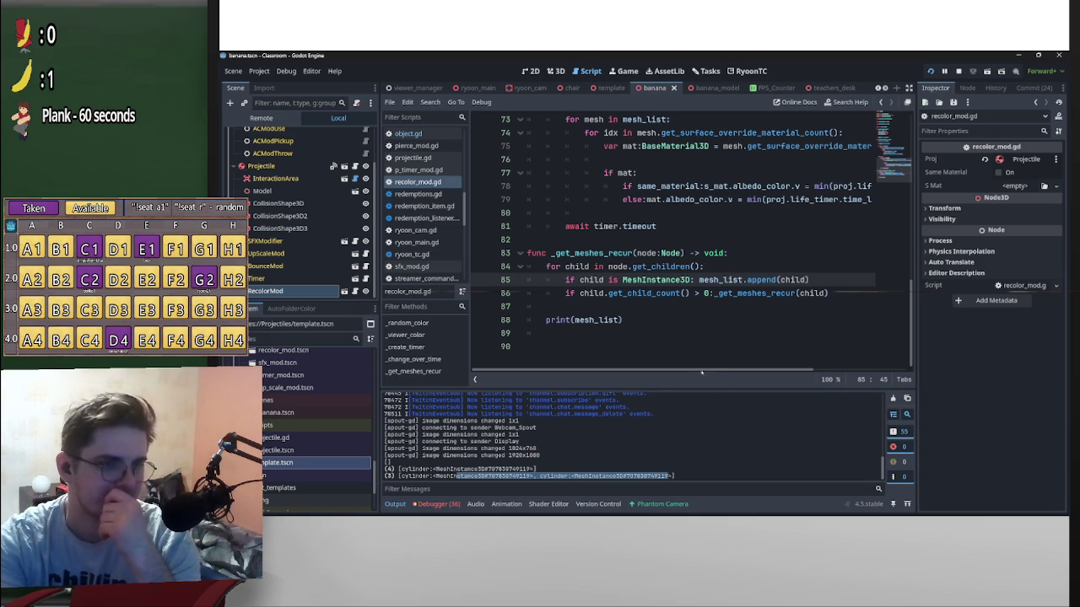
{"action": "left_click", "coordinate": [670, 477]}
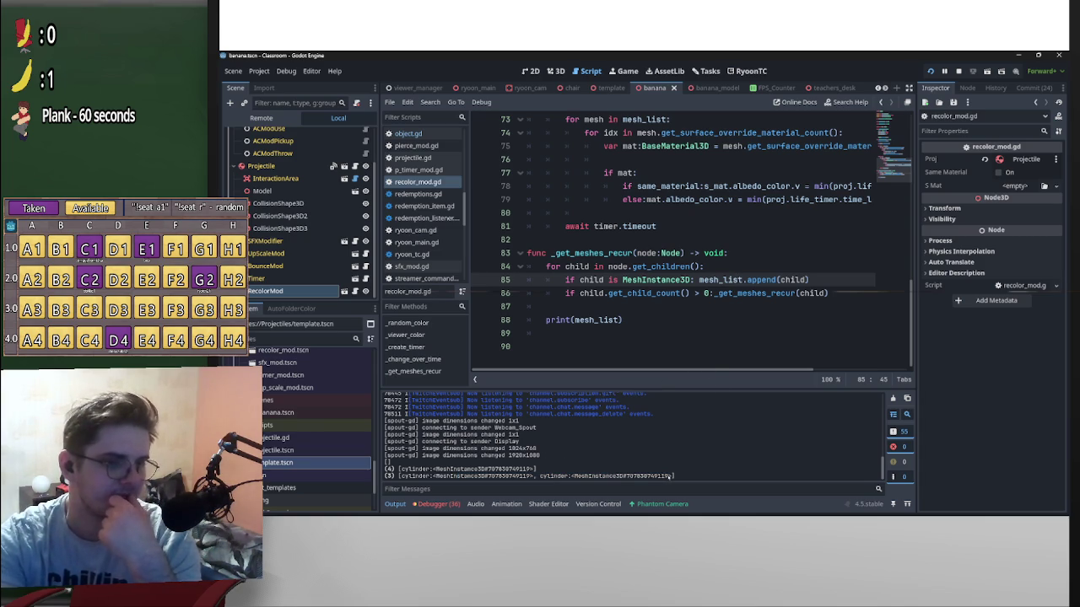
{"action": "left_click_drag", "start_coordinate": [672, 477], "coordinate": [553, 478]}
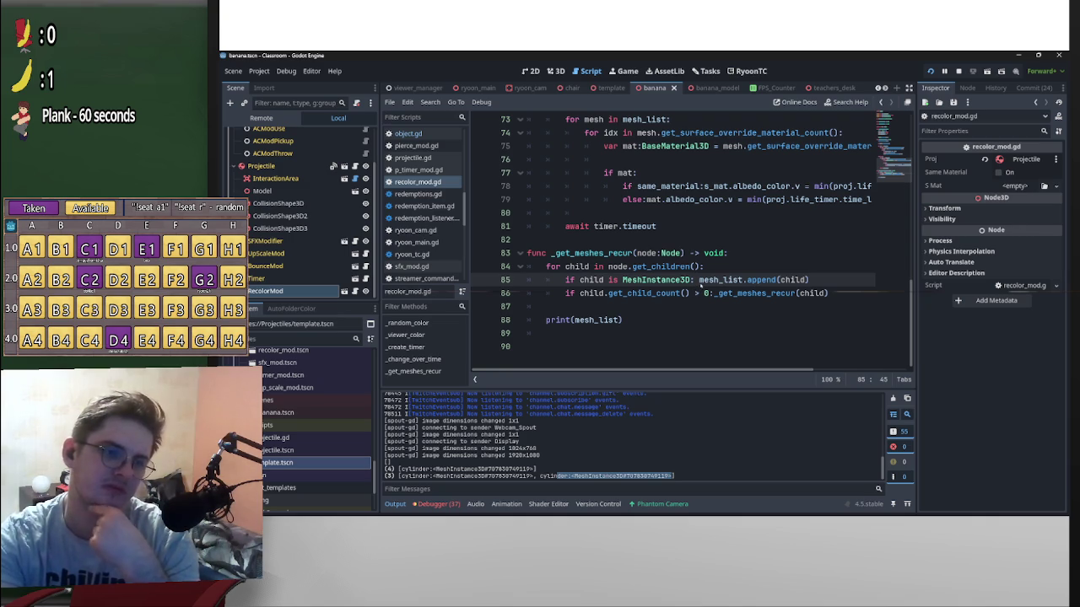
{"action": "left_click", "coordinate": [699, 281]}
Split line 85 and start an 'if mesh_list.has(child)' check on a new line 86.
{"action": "mouse_move", "coordinate": [699, 280]}
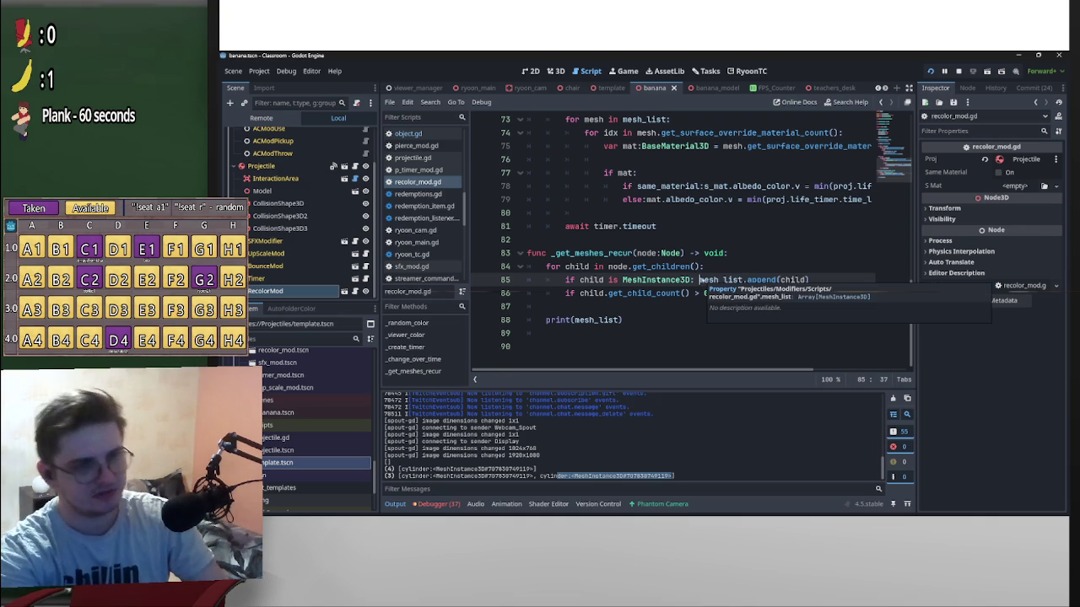
{"action": "key", "text": "BackSpace"}
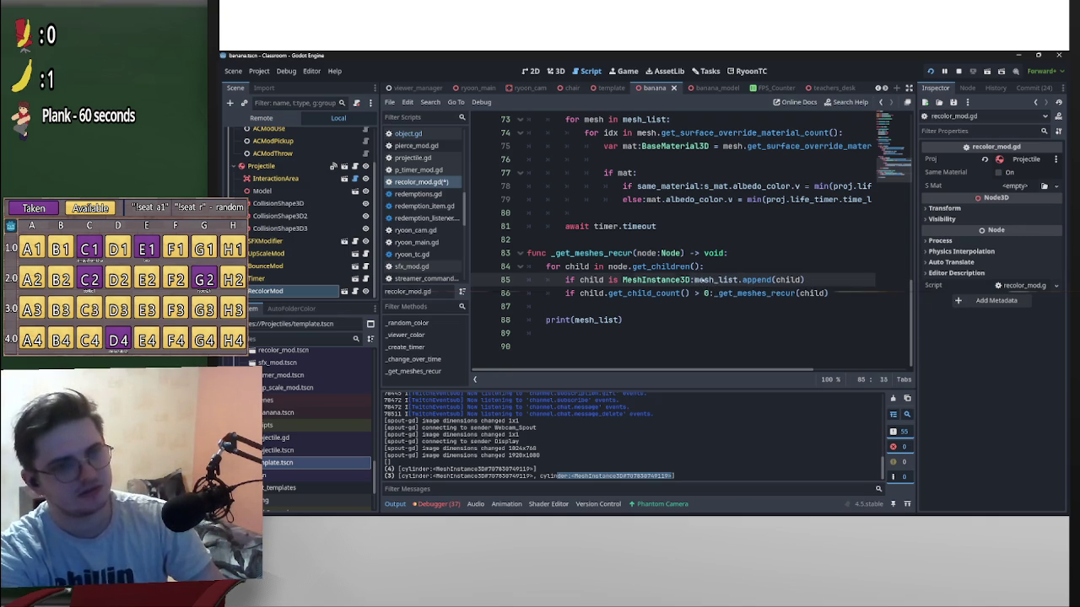
{"action": "key", "text": "Return"}
{"action": "key", "text": "Return"}
{"action": "key", "text": "Up"}
{"action": "type", "text": "if mesh_list.has("}
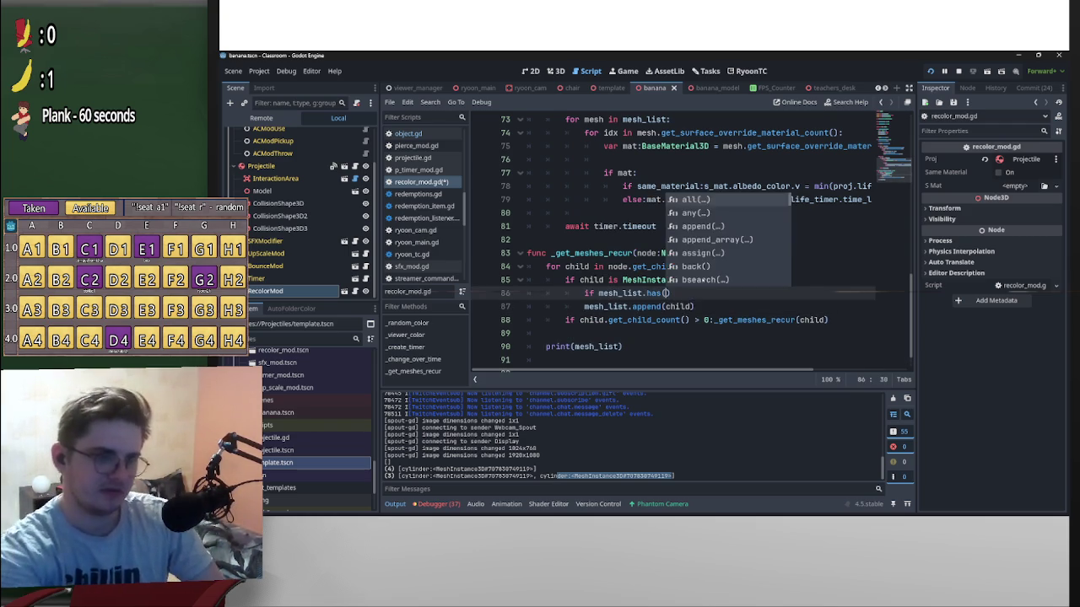
{"action": "key", "text": "Return"}
{"action": "left_click", "coordinate": [658, 292]}
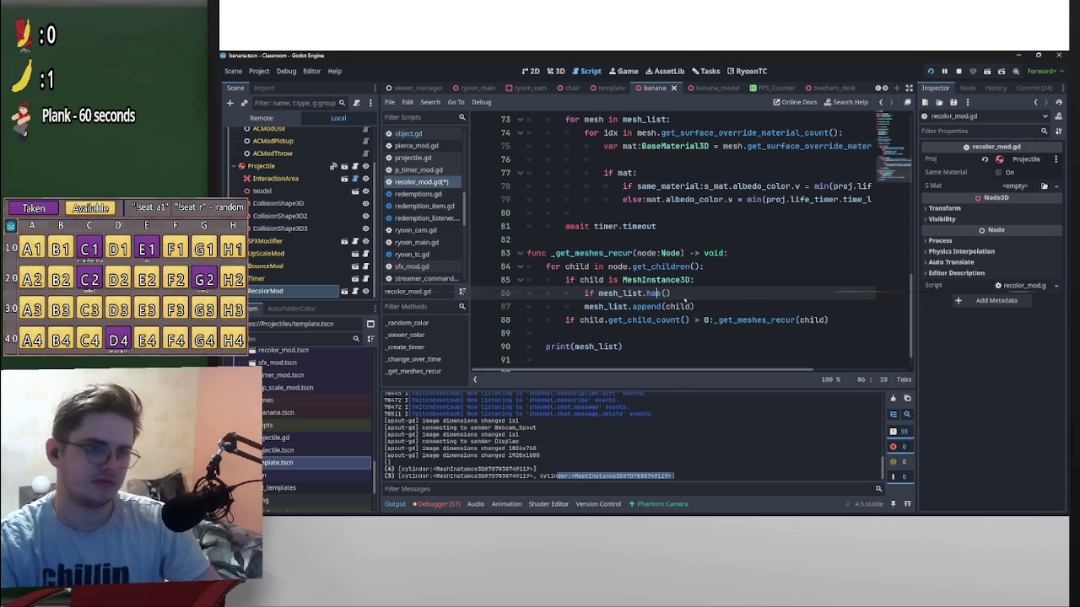
{"action": "left_click", "coordinate": [665, 306]}
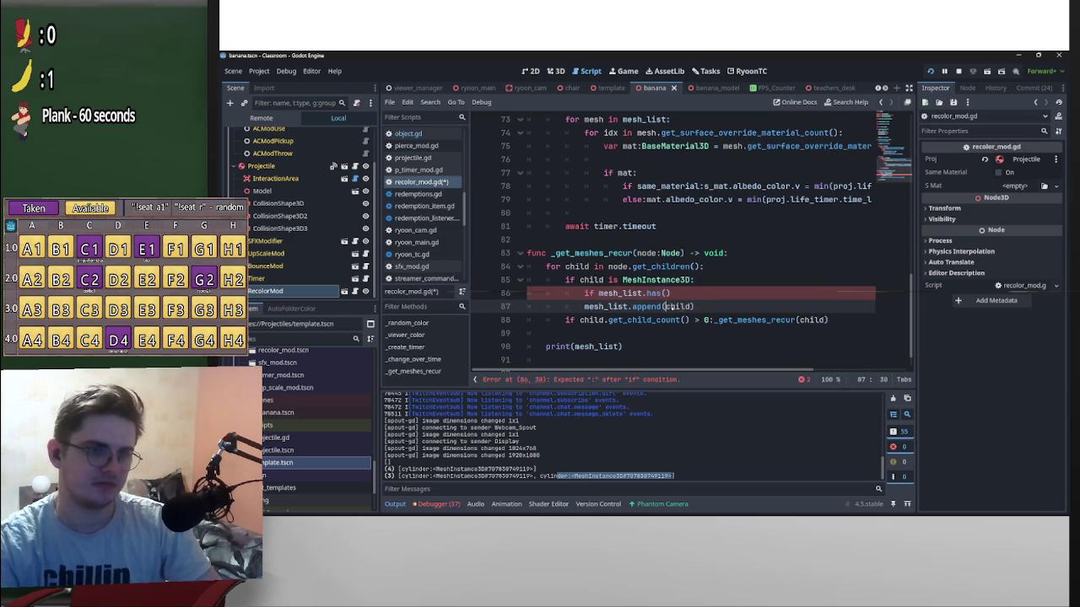
{"action": "left_click_drag", "start_coordinate": [677, 306], "coordinate": [666, 293]}
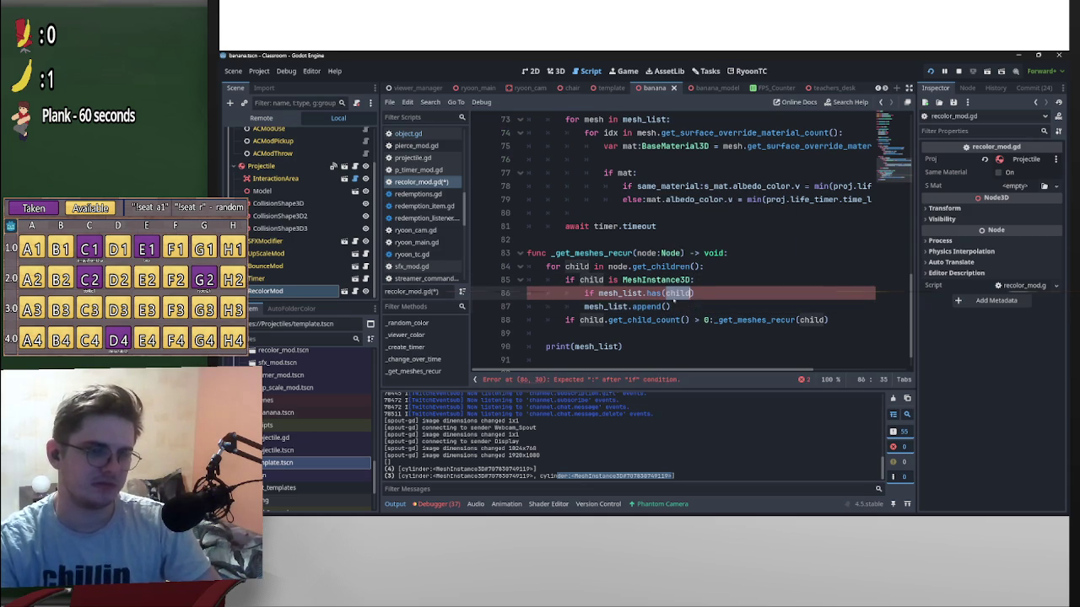
{"action": "key", "text": "ctrl+z"}
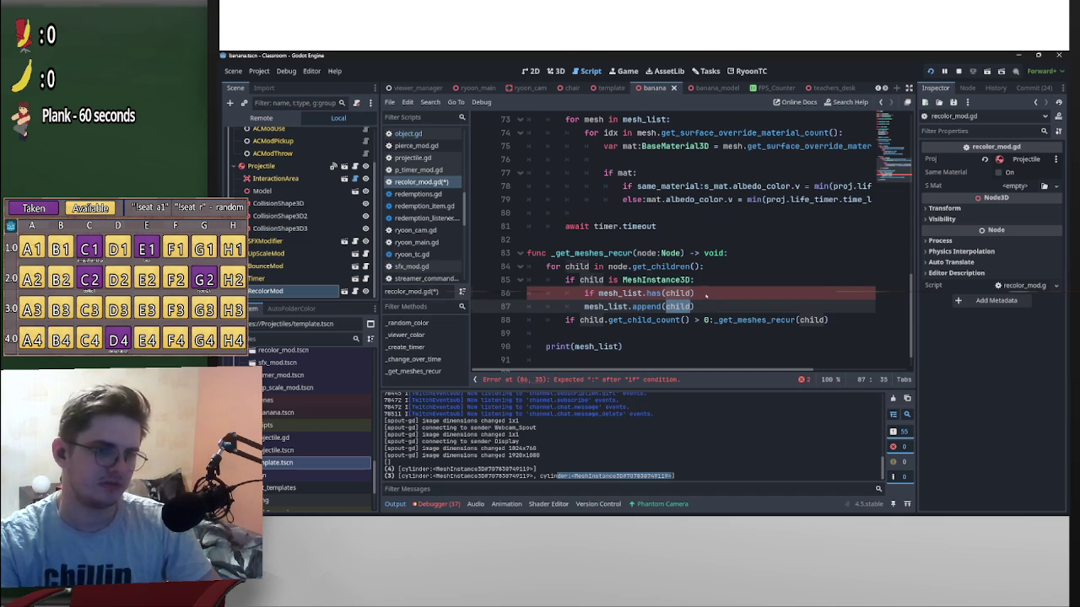
Make line 86 'if !mesh_list.has(child): mesh_list.append(child)' and save recolor_mod.gd.
{"action": "left_click", "coordinate": [706, 295]}
{"action": "type", "text": ":"}
{"action": "mouse_move", "coordinate": [582, 308]}
{"action": "left_mouse_down"}
{"action": "mouse_move", "coordinate": [693, 308]}
{"action": "mouse_move", "coordinate": [700, 294]}
{"action": "left_mouse_up"}
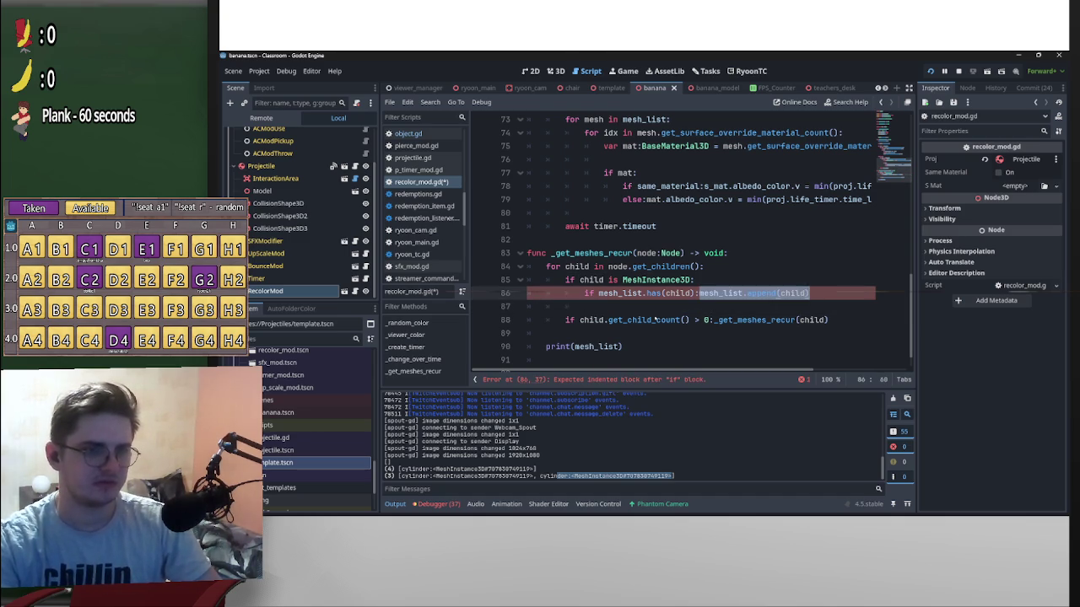
{"action": "left_click", "coordinate": [571, 305]}
{"action": "key", "text": "BackSpace"}
{"action": "left_click", "coordinate": [598, 293]}
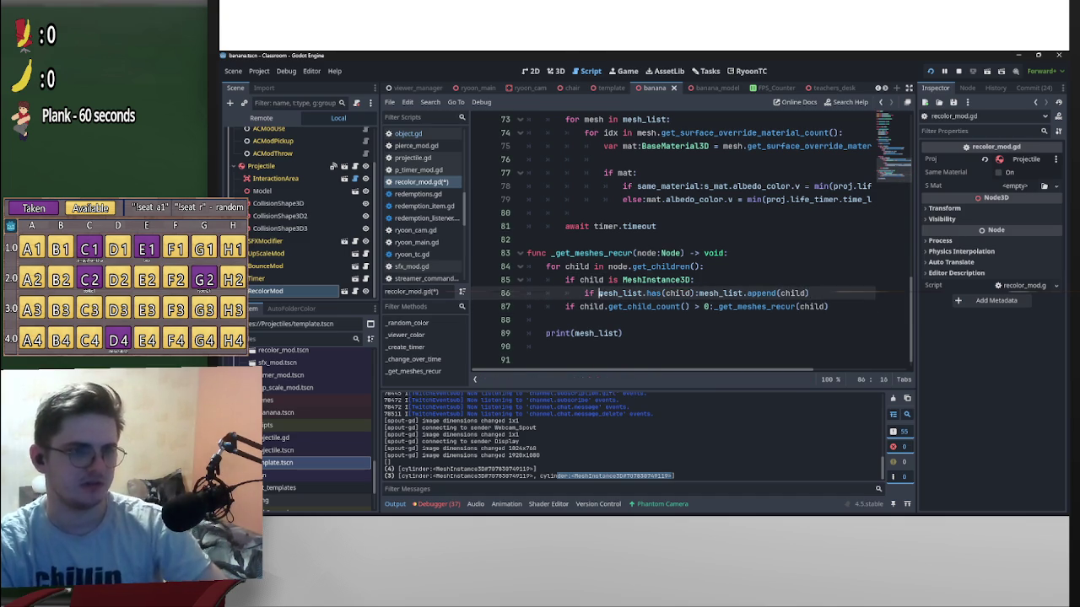
{"action": "type", "text": "!"}
{"action": "left_click", "coordinate": [785, 293]}
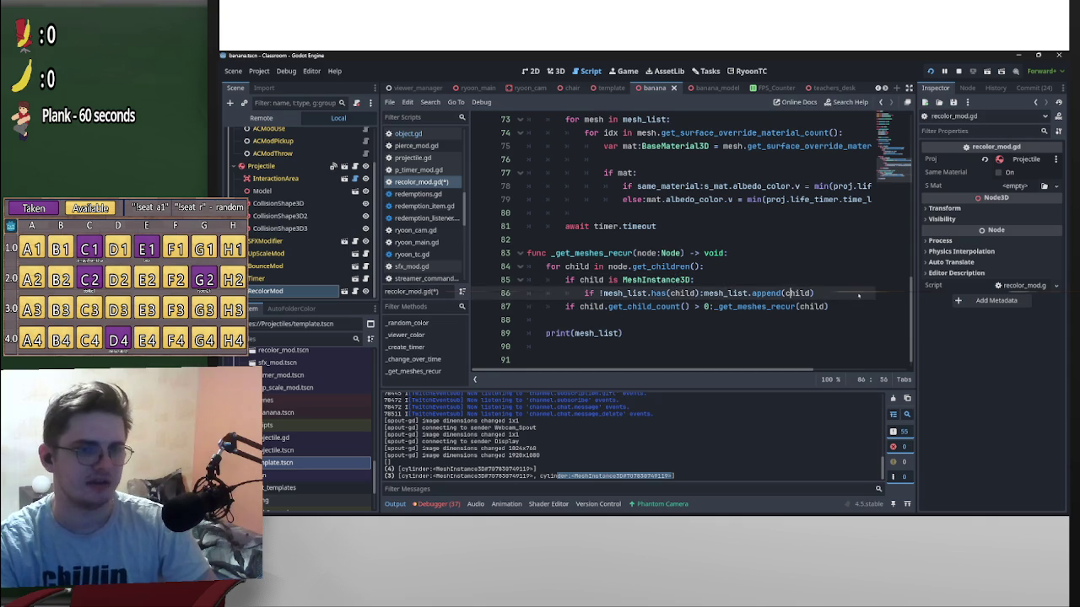
{"action": "key", "text": "ctrl+s"}
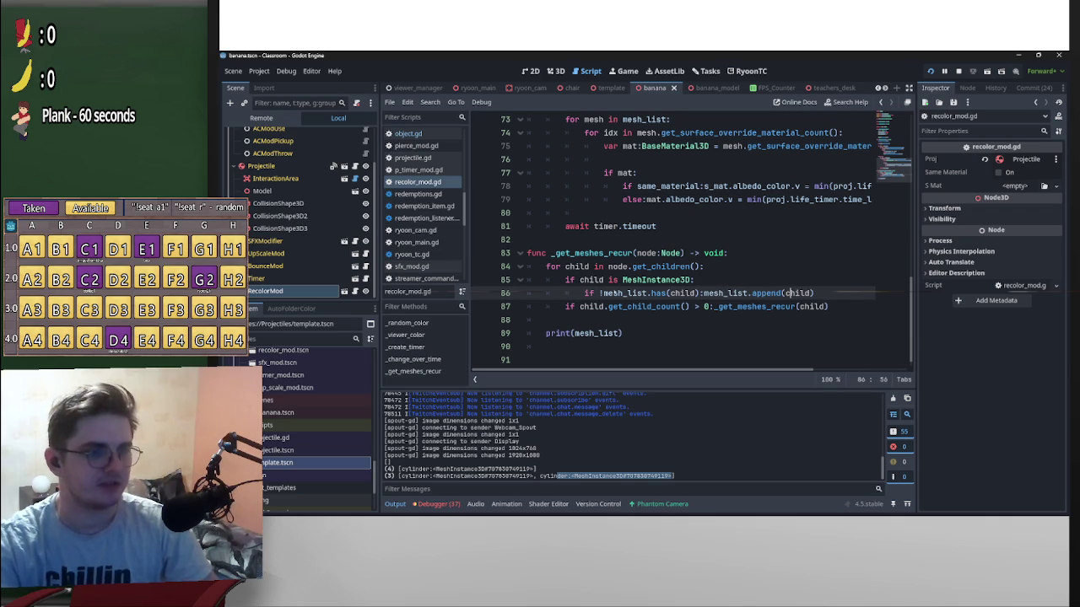
{"action": "left_click_drag", "start_coordinate": [629, 333], "coordinate": [548, 321]}
Insert a new line 81 after line 80 in the while loop and begin a print call.
{"action": "scroll", "coordinate": [665, 334], "scroll_direction": "up", "scroll_amount": 2}
{"action": "scroll", "coordinate": [665, 334], "scroll_direction": "up", "scroll_amount": 3}
{"action": "scroll", "coordinate": [675, 336], "scroll_direction": "down", "scroll_amount": 2}
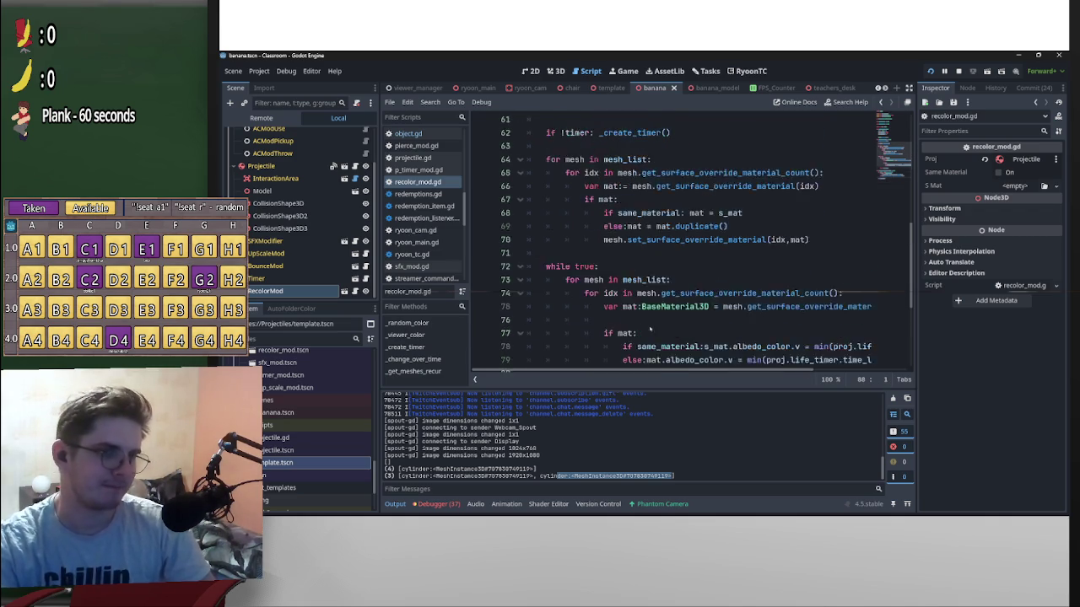
{"action": "left_click", "coordinate": [689, 337]}
{"action": "key", "text": "Return"}
{"action": "key", "text": "Up"}
{"action": "key", "text": "Return"}
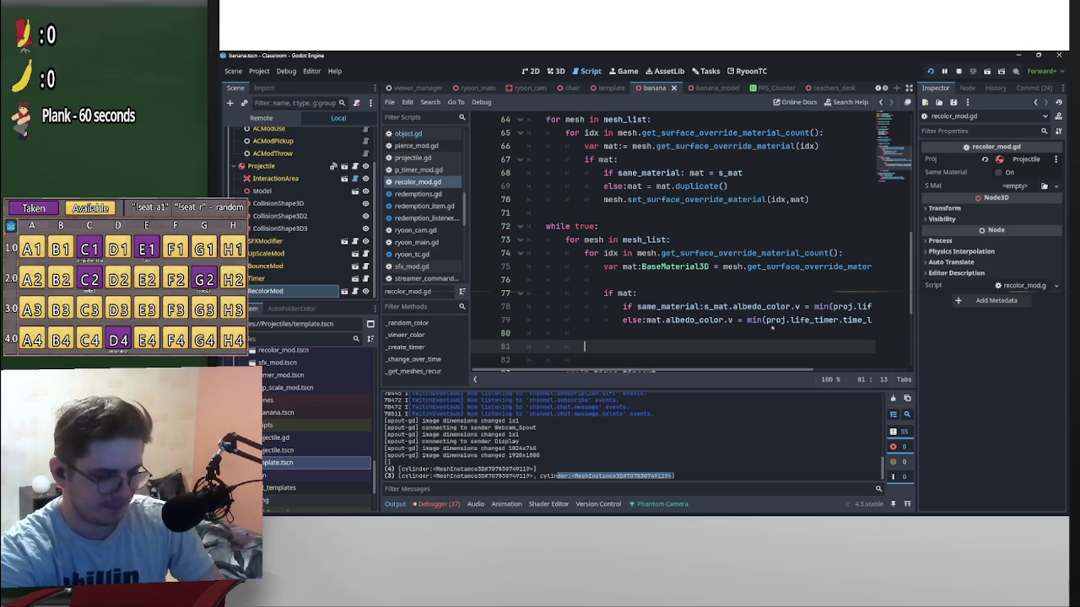
{"action": "type", "text": "print"}
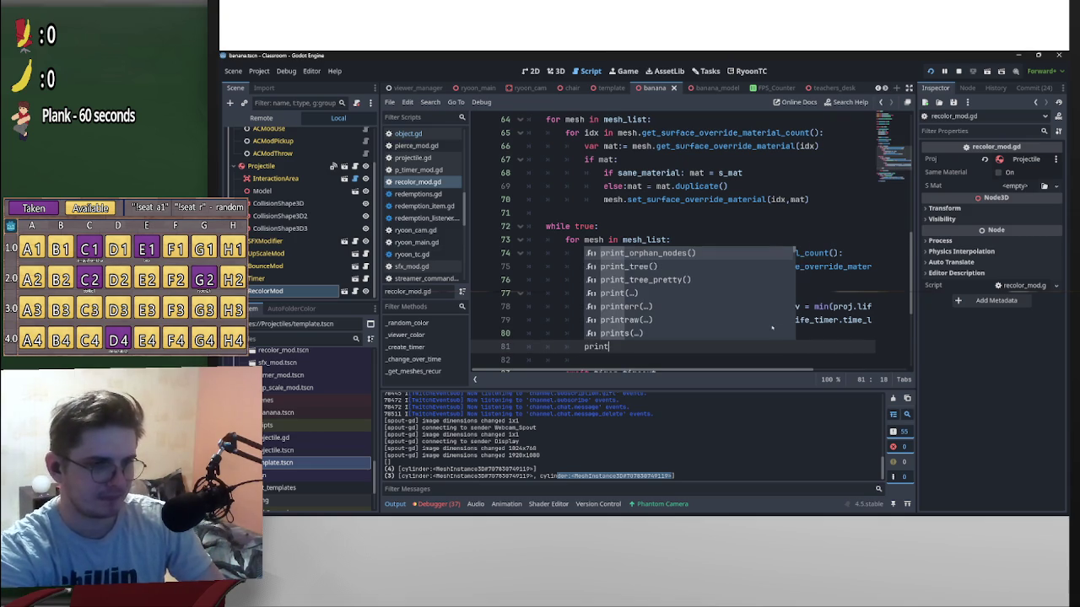